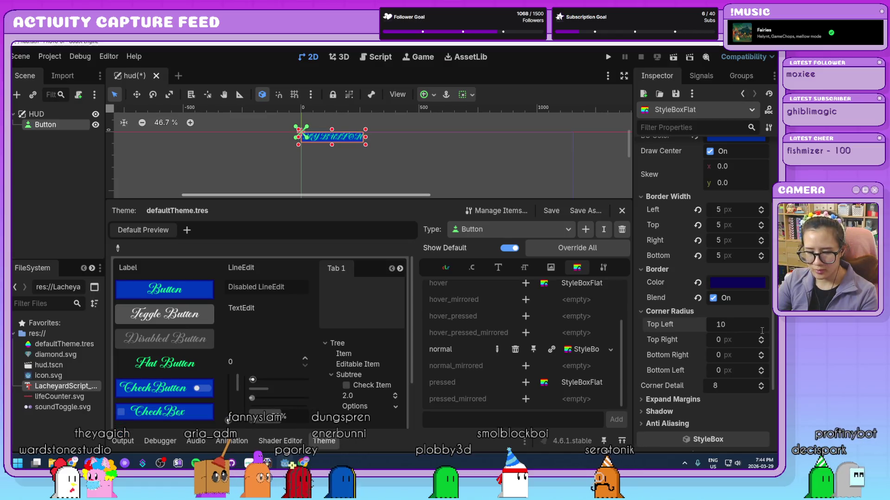
Step: Set the normal Button style box's Top Left, Top Right, Bottom Right and Bottom Left radii to 10
key(Tab)
key(Tab)
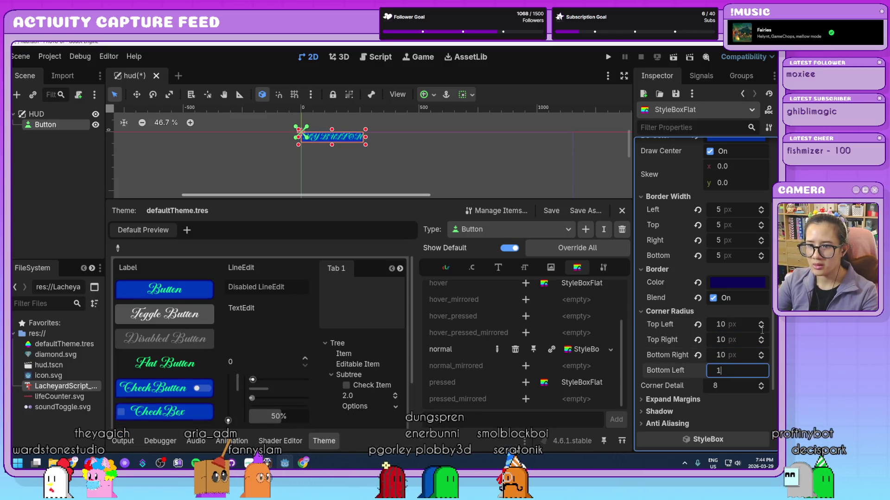
text(10)
key(Tab)
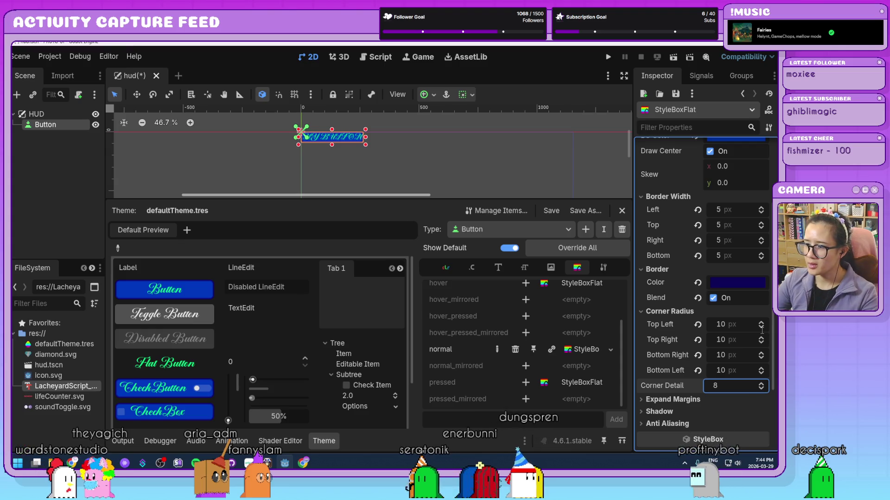
scroll(762, 330, down, 5)
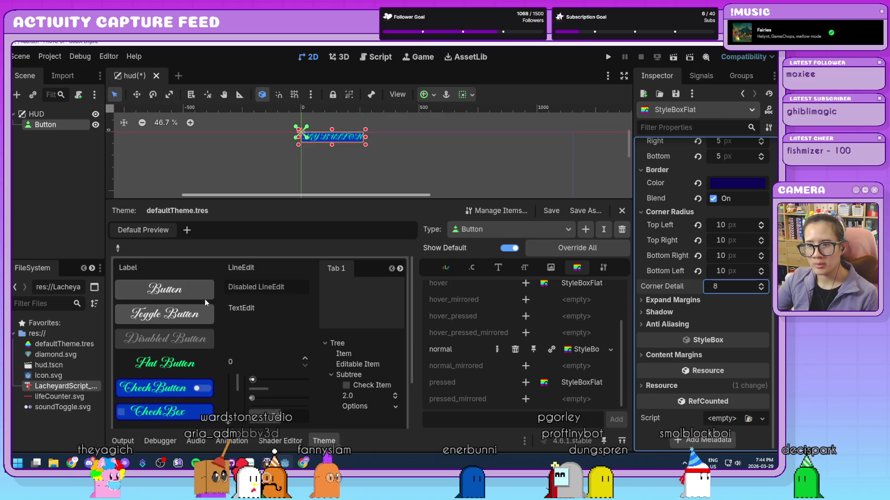
scroll(713, 359, up, 10)
scroll(688, 340, up, 1)
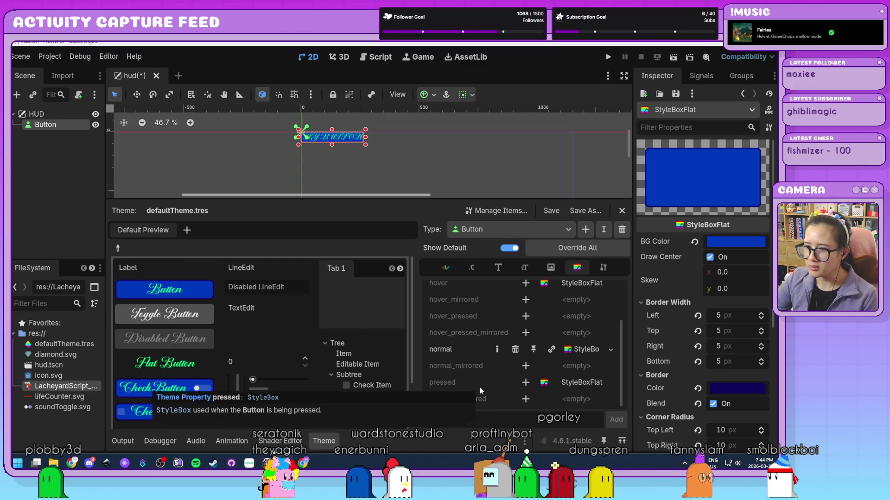
mouse_move(491, 402)
scroll(487, 396, up, 3)
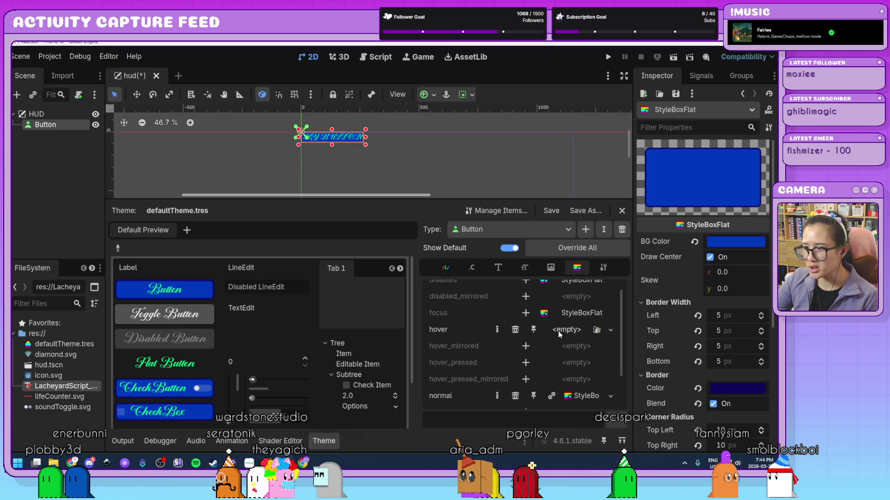
Step: Add a new StyleBoxFlat to the Button's hover slot and begin adjusting its BG Color
click(560, 332)
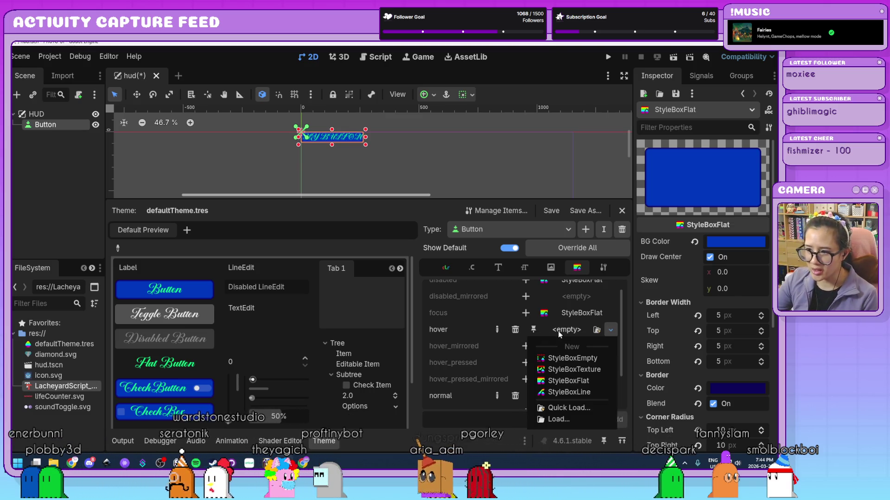
click(559, 383)
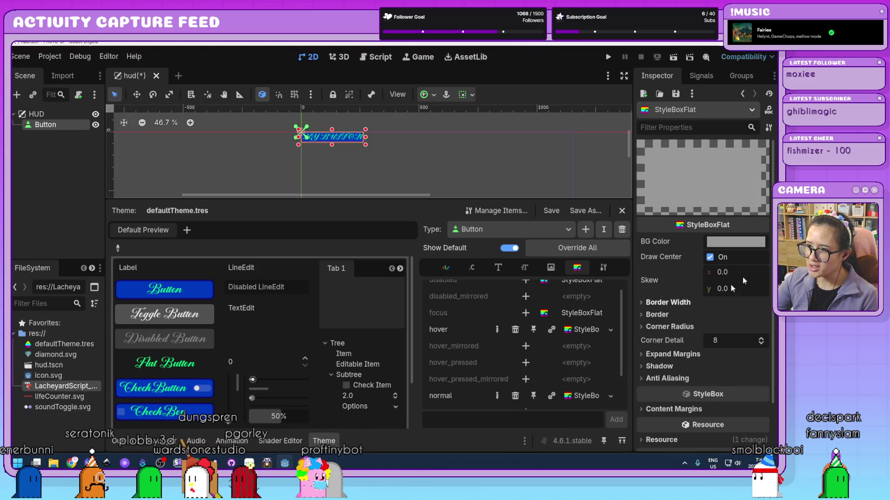
click(743, 242)
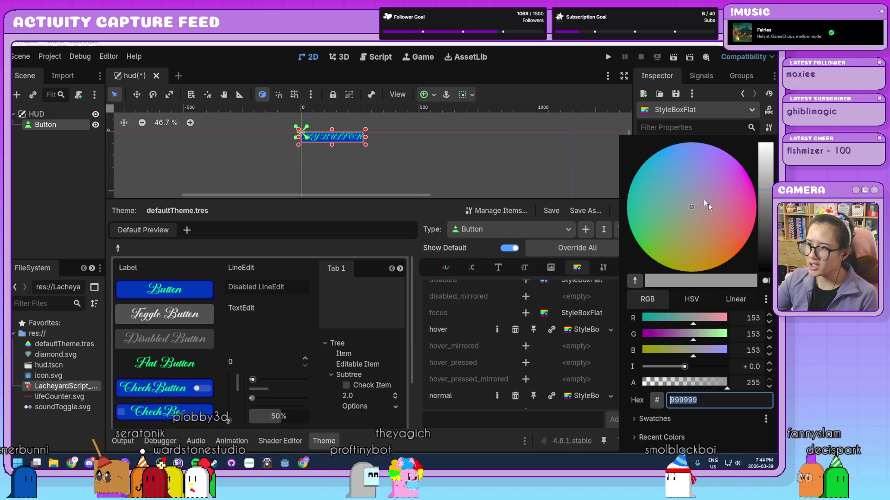
click(683, 182)
drag(683, 182, 685, 168)
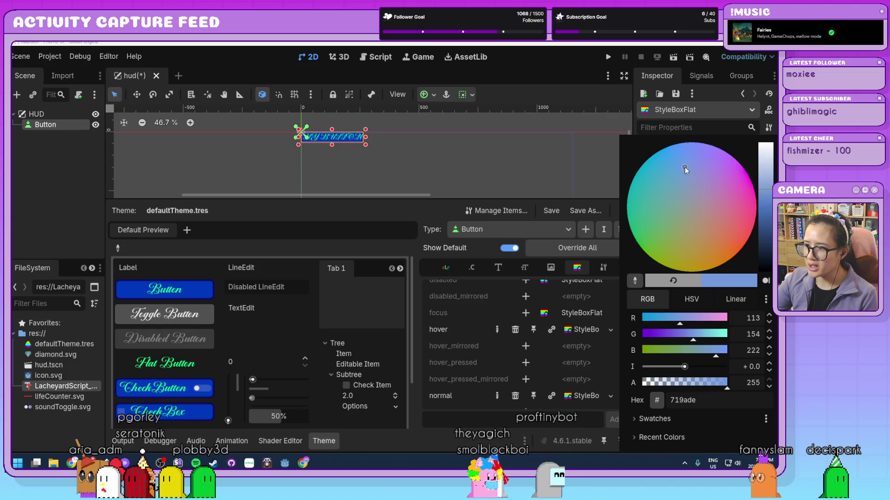
Step: Sample the normal button's blue (0038be) from the preview as the hover background
click(635, 281)
click(170, 287)
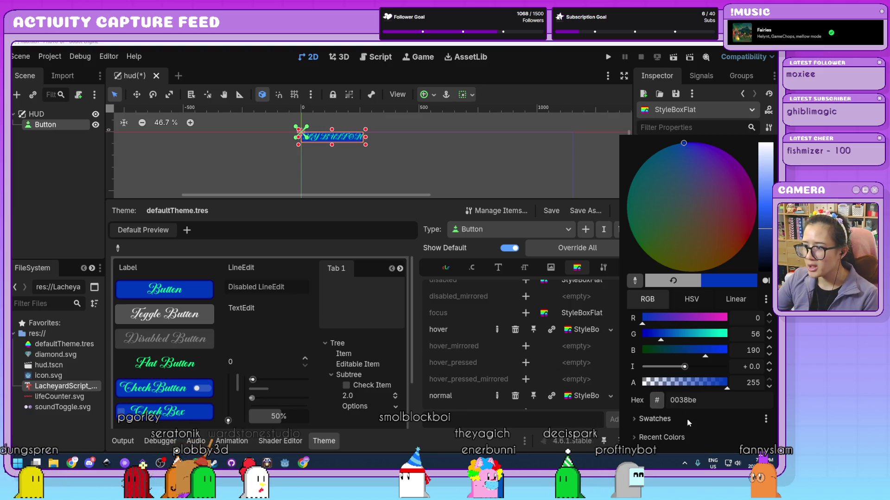
click(638, 438)
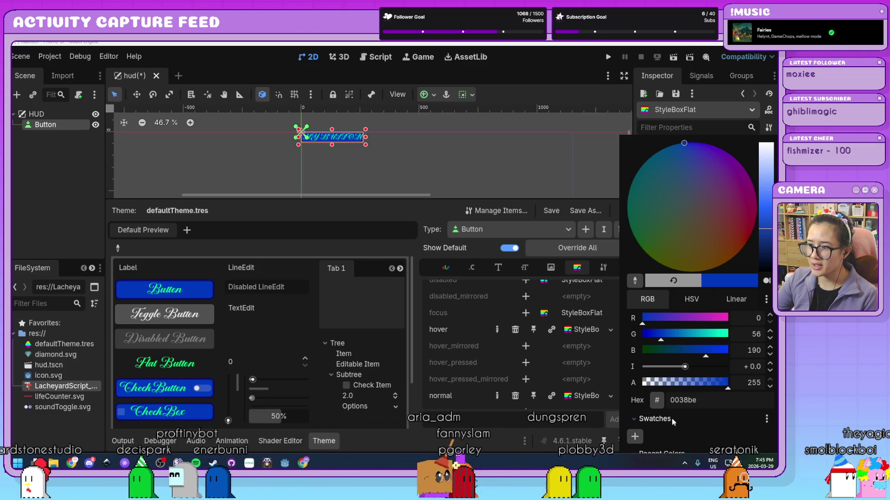
click(641, 419)
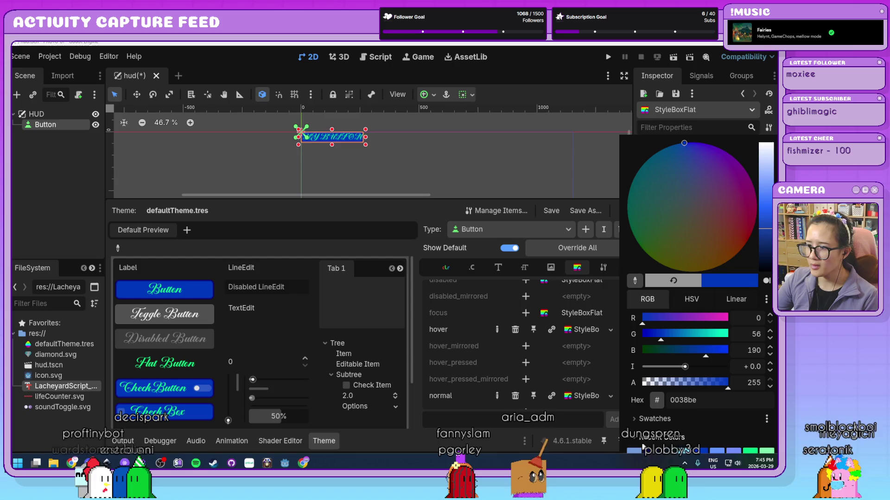
Step: Brighten the hover style's BG Color to 175dff
click(537, 170)
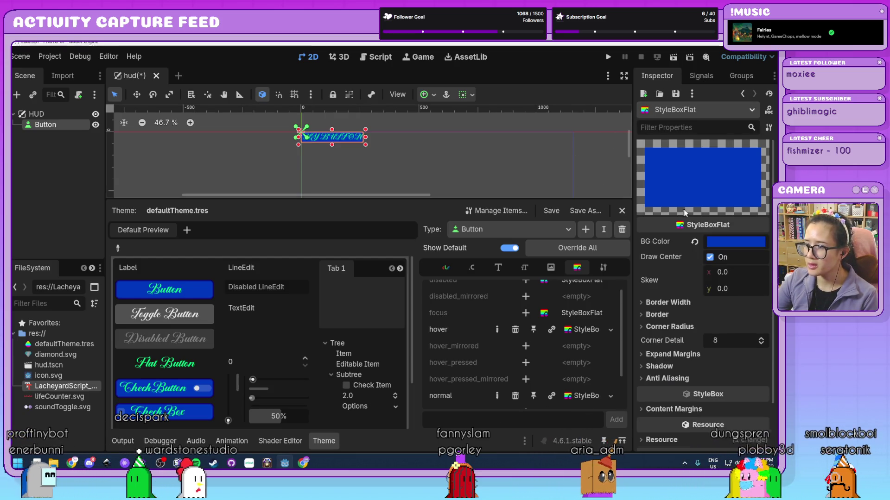
click(727, 243)
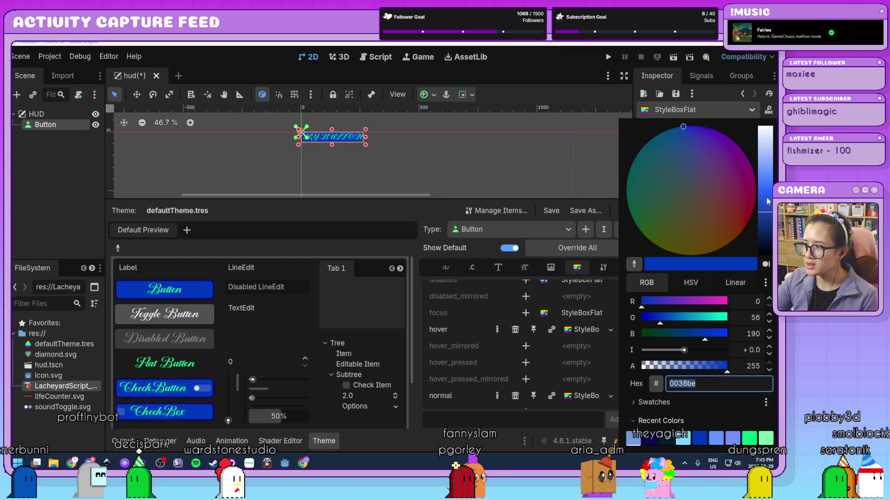
drag(767, 211, 771, 194)
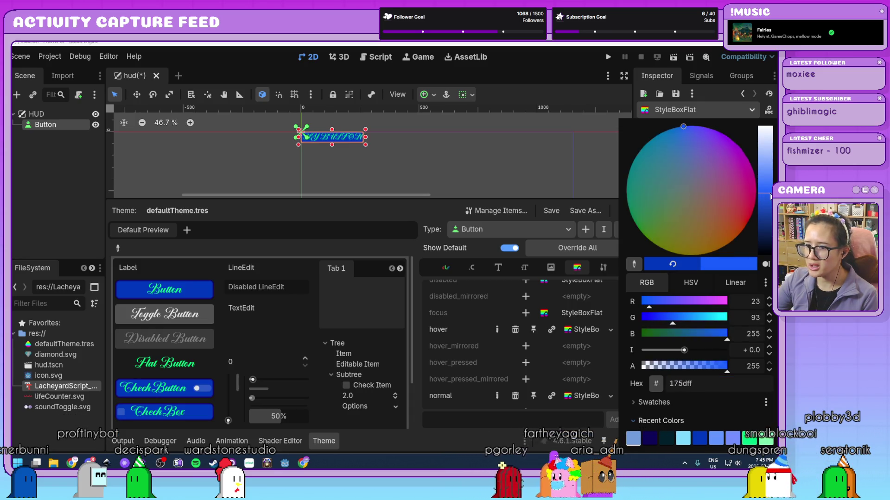
click(617, 213)
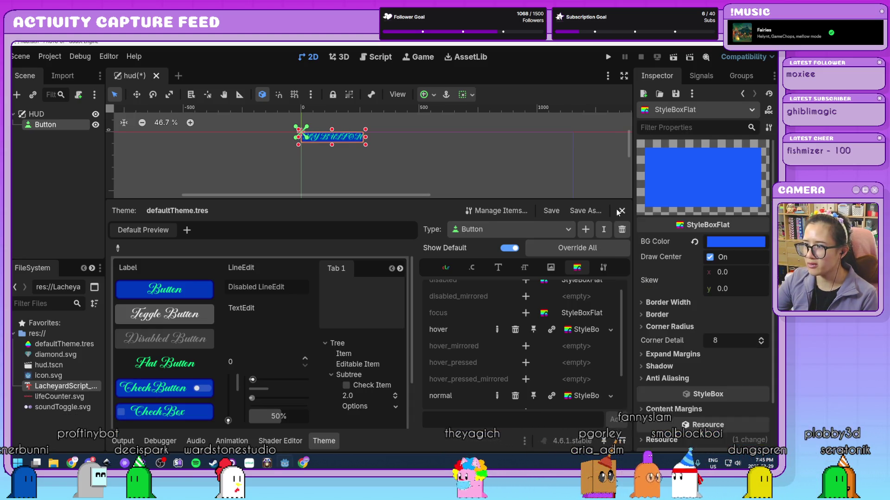
Step: Set the hover style's Border Width to 5 px on its sides
click(668, 302)
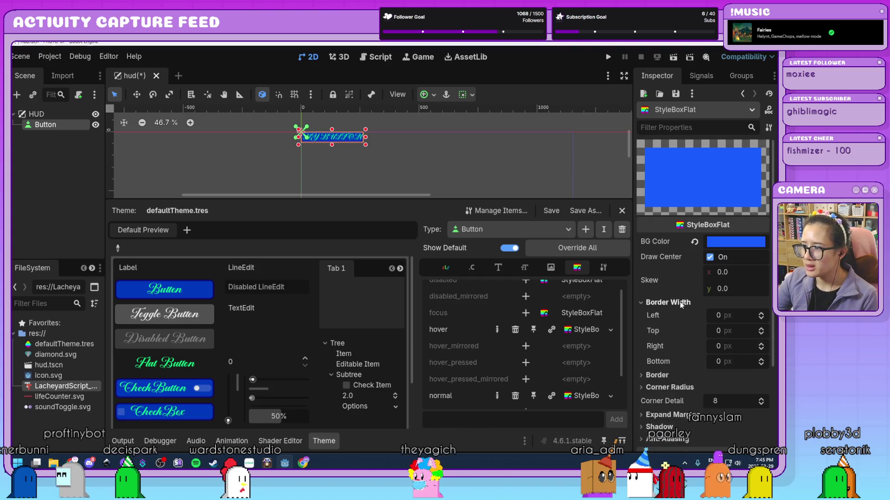
click(732, 316)
text(5)
key(Tab)
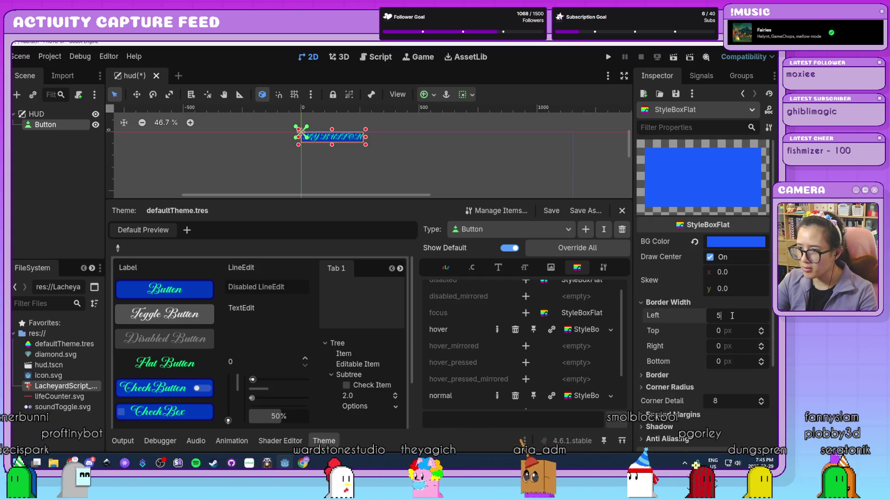
text(5)
key(Tab)
text(5)
key(Tab)
text(5)
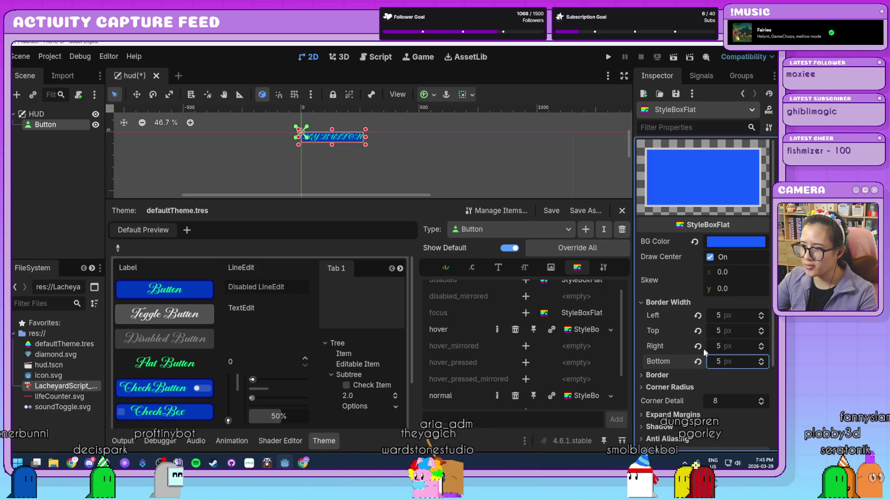
Step: Make the hover border colour dark navy from Recent Colors
click(702, 375)
click(739, 389)
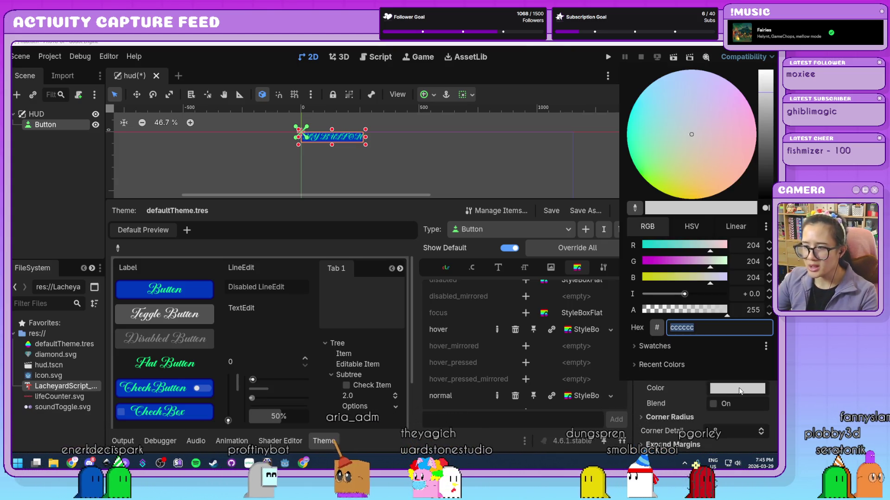
click(662, 365)
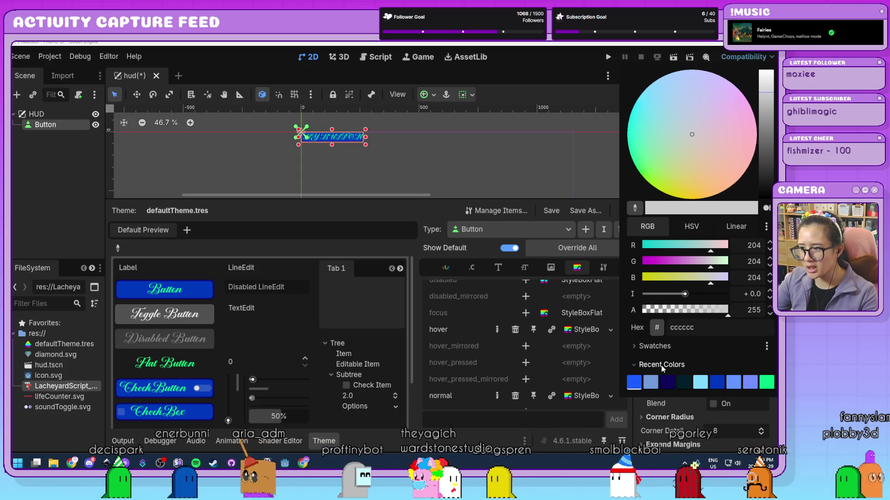
click(667, 382)
click(468, 440)
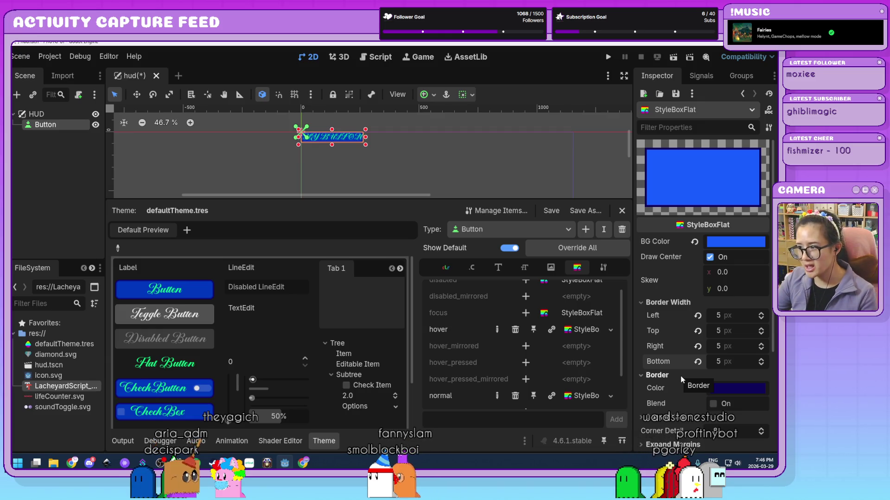
Step: Round the hover style's corners with a 10 px Corner Radius
scroll(683, 398, down, 3)
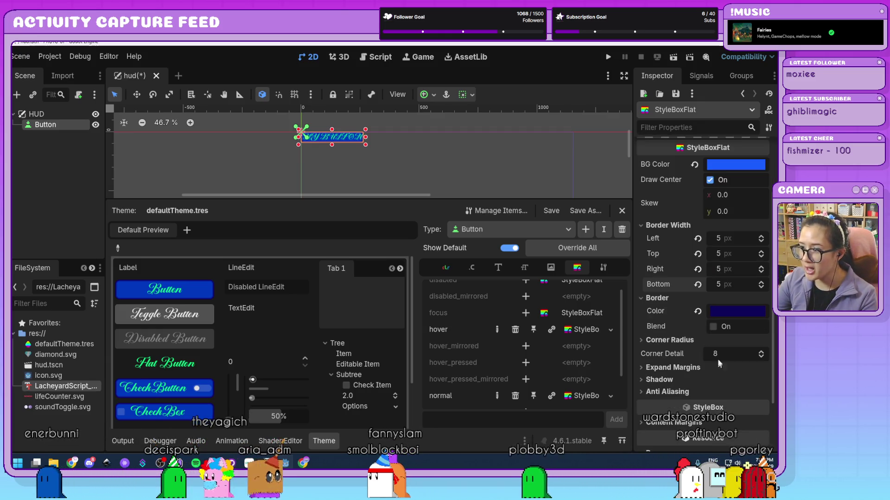
click(683, 341)
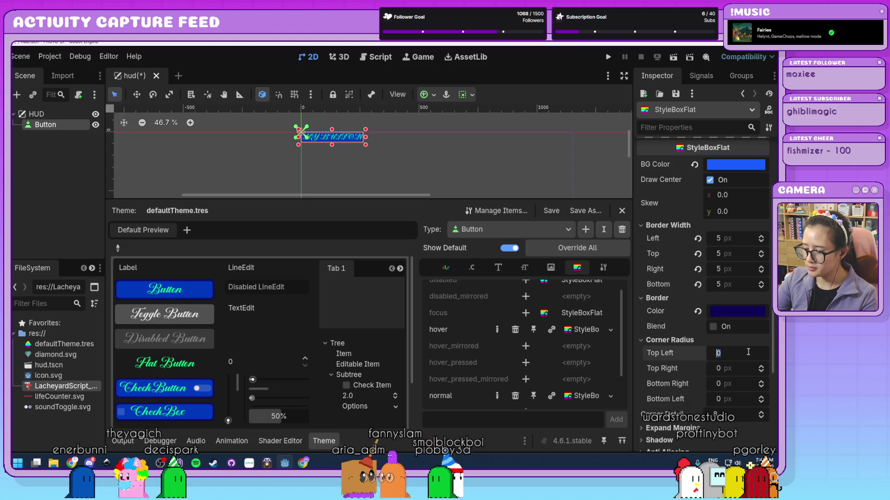
click(748, 352)
key(Tab)
text(10)
key(Tab)
text(10)
key(Tab)
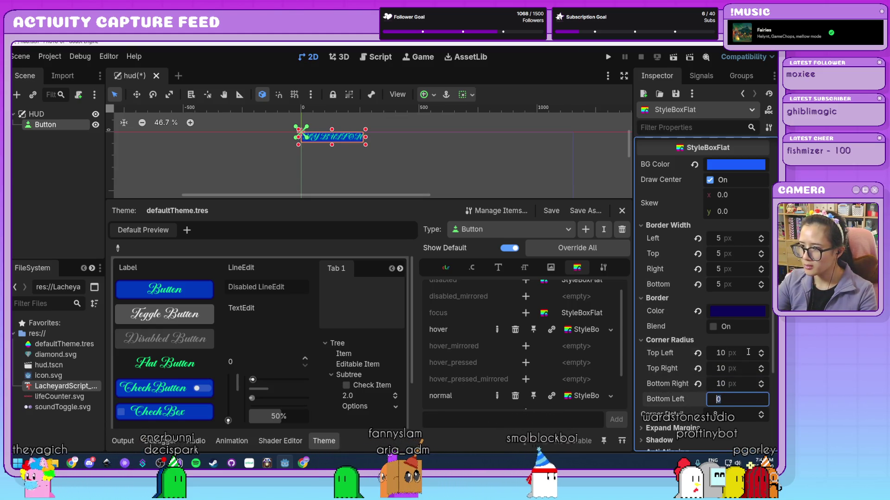
scroll(740, 346, up, 3)
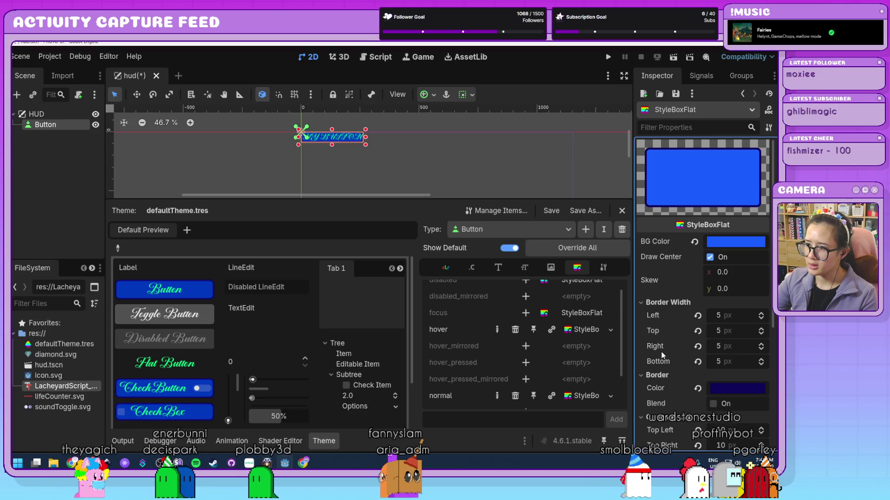
scroll(491, 362, up, 1)
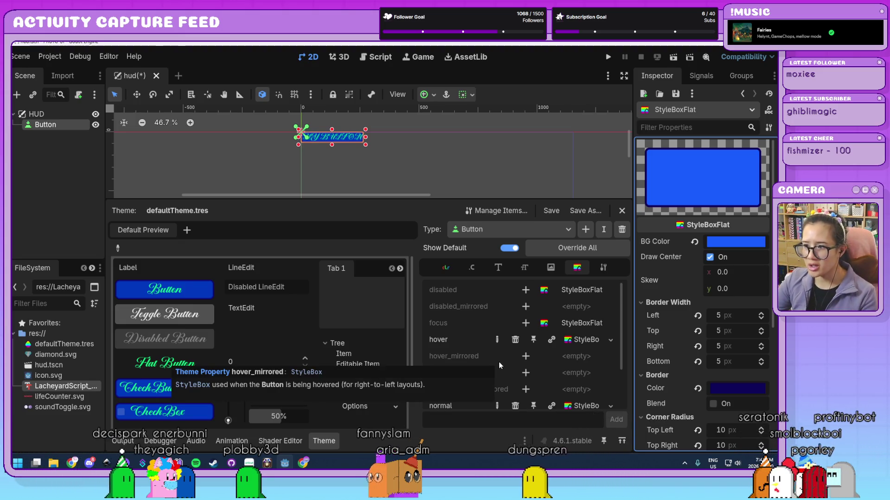
Step: Add a new StyleBoxFlat to the Button's pressed slot
scroll(510, 325, down, 3)
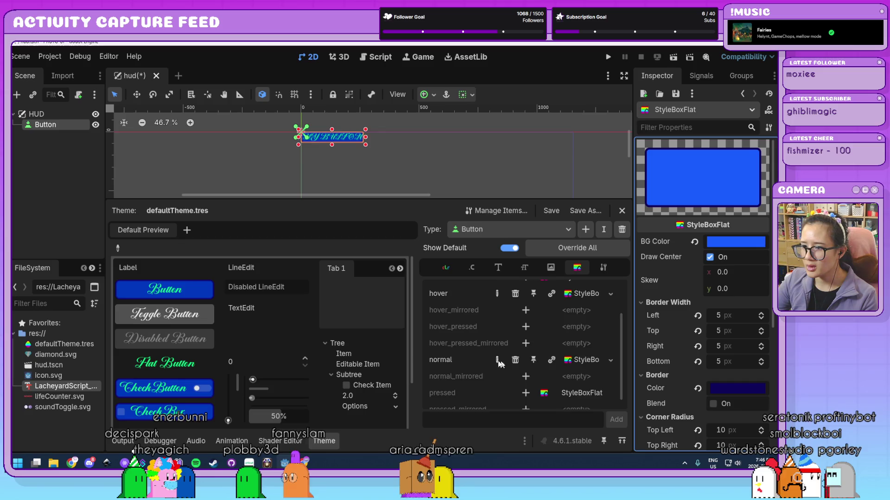
scroll(523, 375, down, 1)
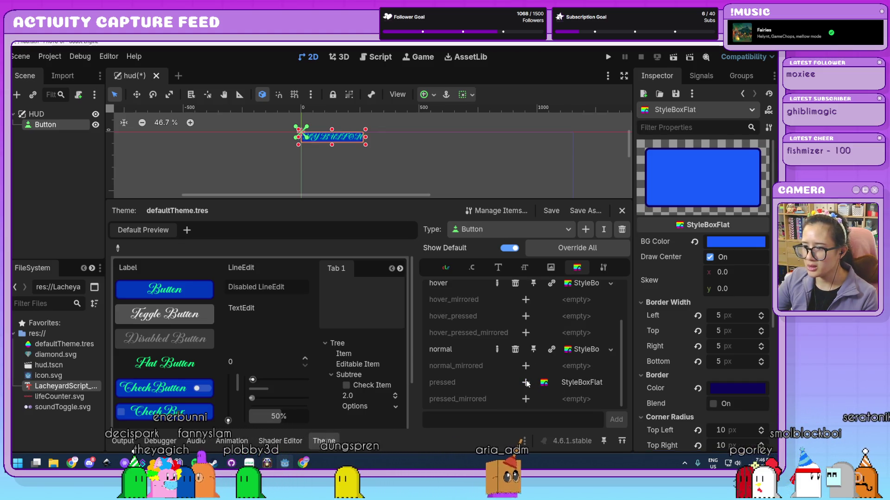
click(565, 383)
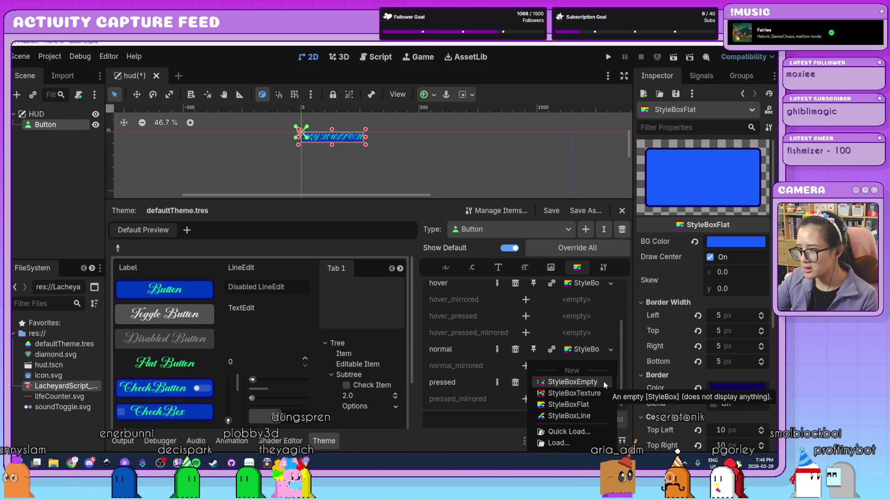
click(596, 405)
Step: Try a lighter recent blue as the BG Color, then undo the change
click(733, 243)
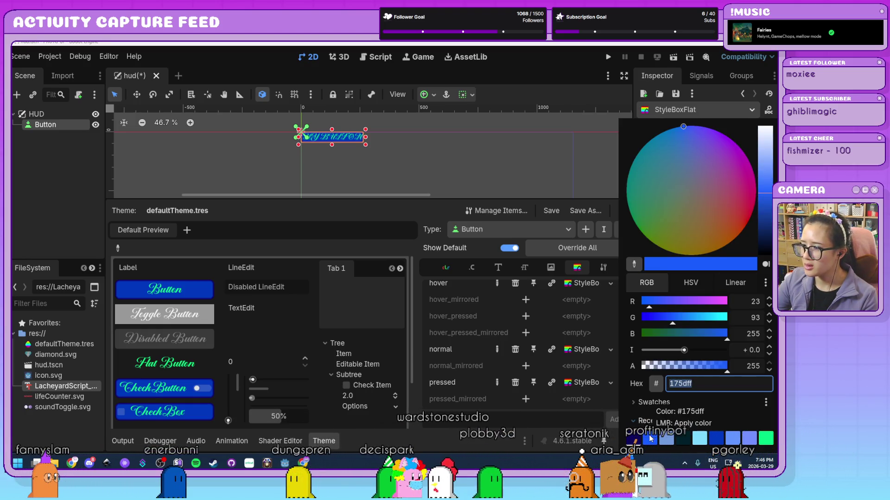
click(669, 441)
drag(771, 175, 769, 164)
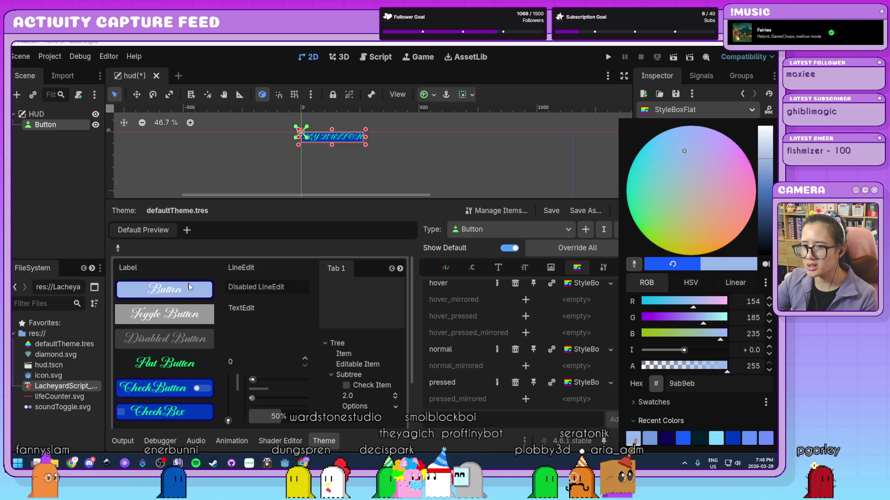
click(204, 295)
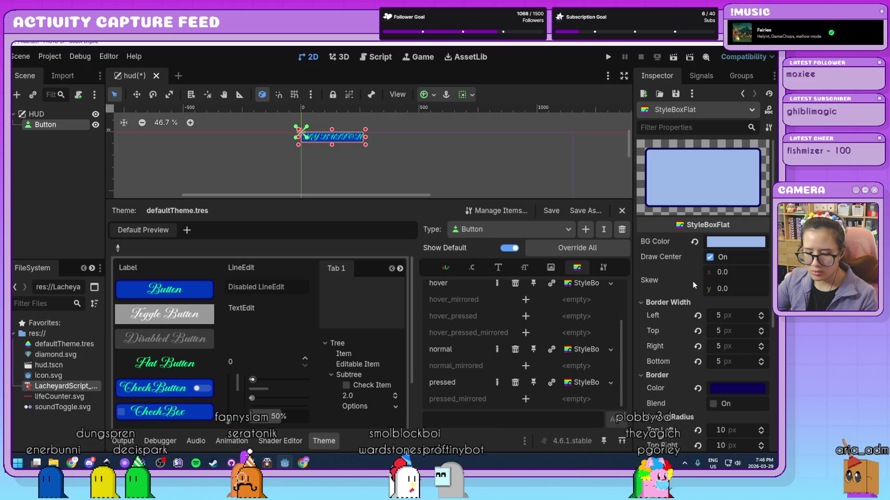
key(ctrl+z)
Step: Give the pressed style a light blue (9ab9eb) BG Color
click(588, 382)
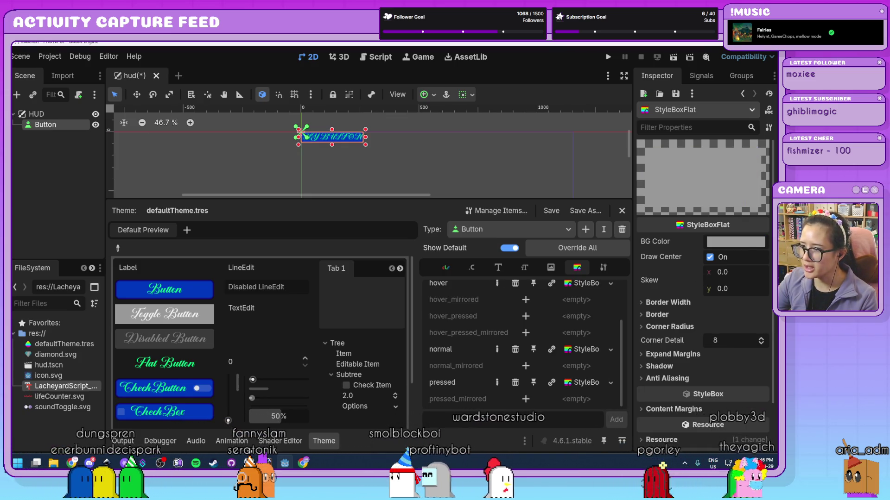
click(742, 240)
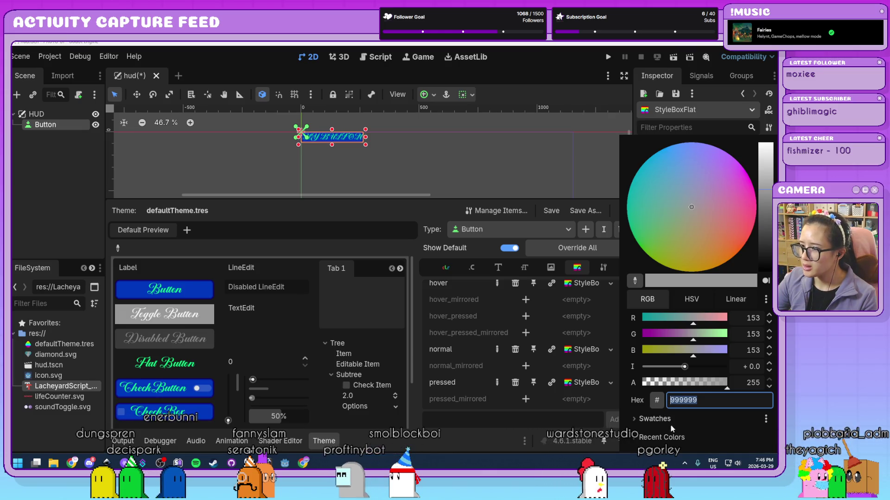
click(673, 437)
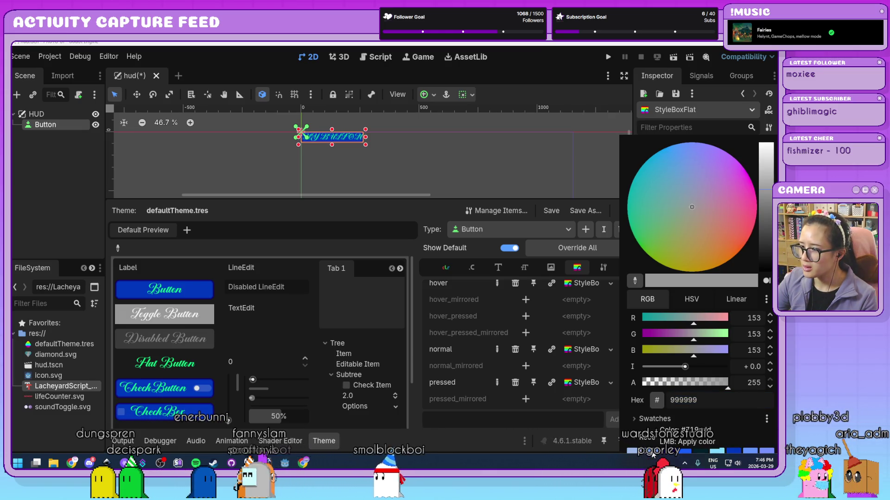
click(632, 450)
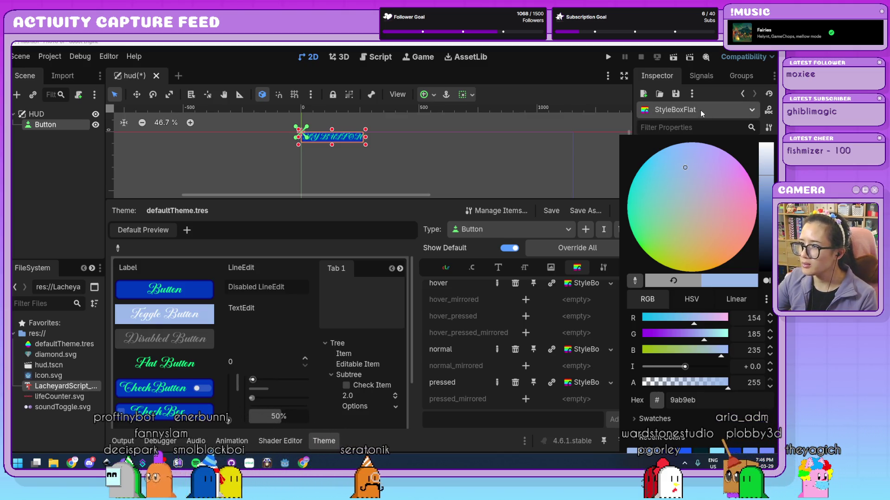
click(720, 124)
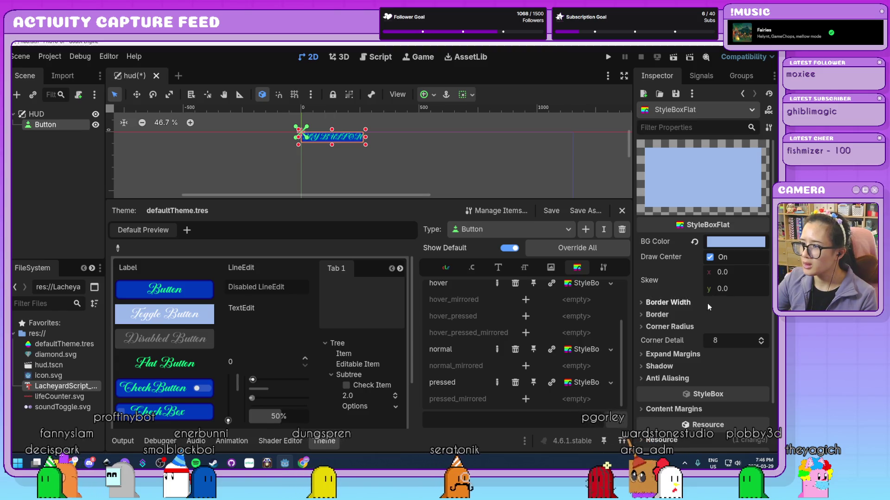
Step: Set the pressed style's Border Width to 5 on left, top, right and bottom
click(718, 315)
text(5)
key(Tab)
text(5)
key(Tab)
text(5)
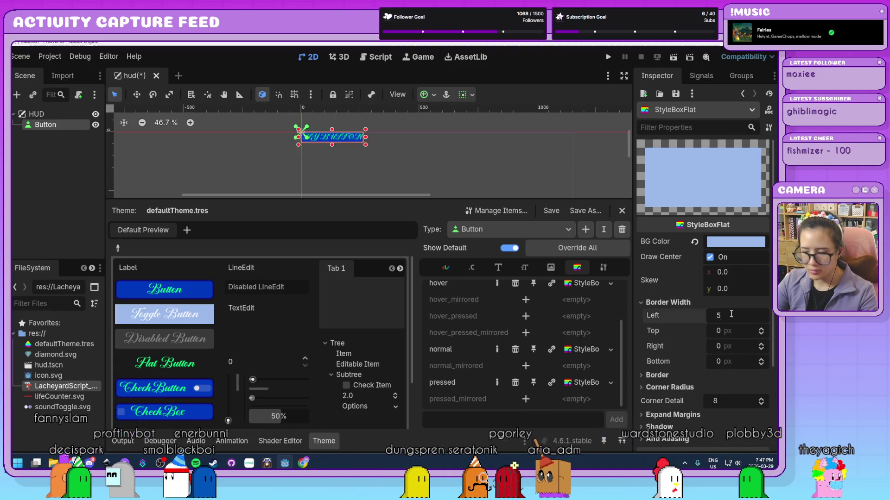
key(Tab)
text(5)
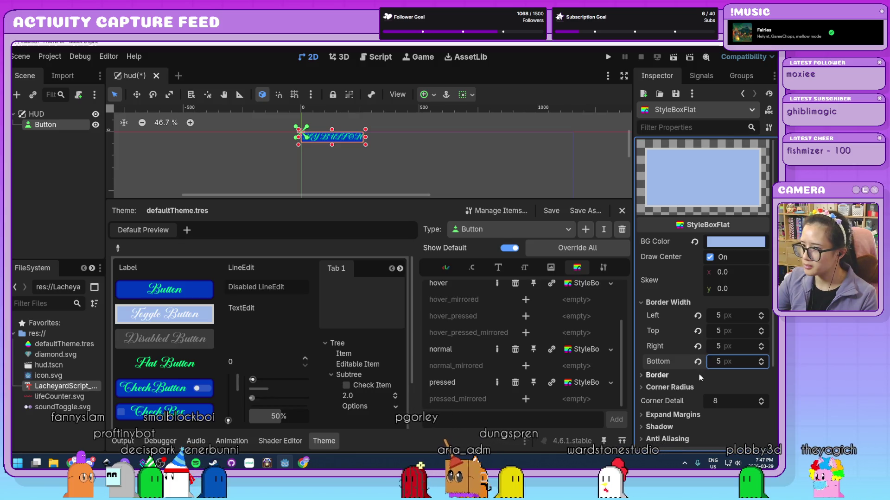
Step: Make the pressed style's border colour dark navy
click(699, 374)
click(744, 389)
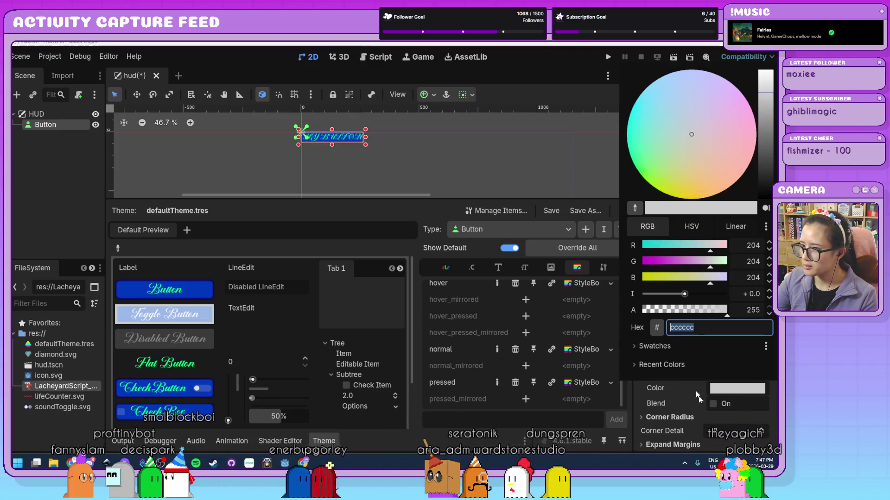
click(656, 365)
click(645, 377)
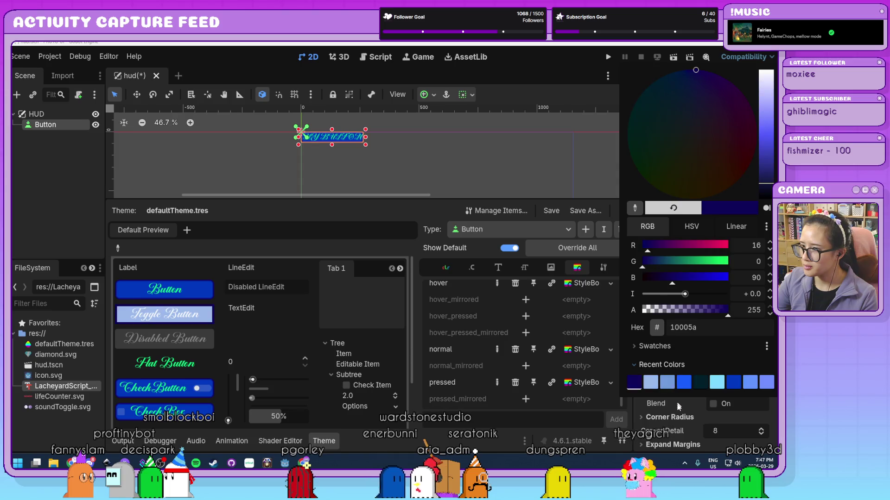
click(679, 407)
Step: Set all four pressed corner radii to 10 and enable border Blend
click(682, 419)
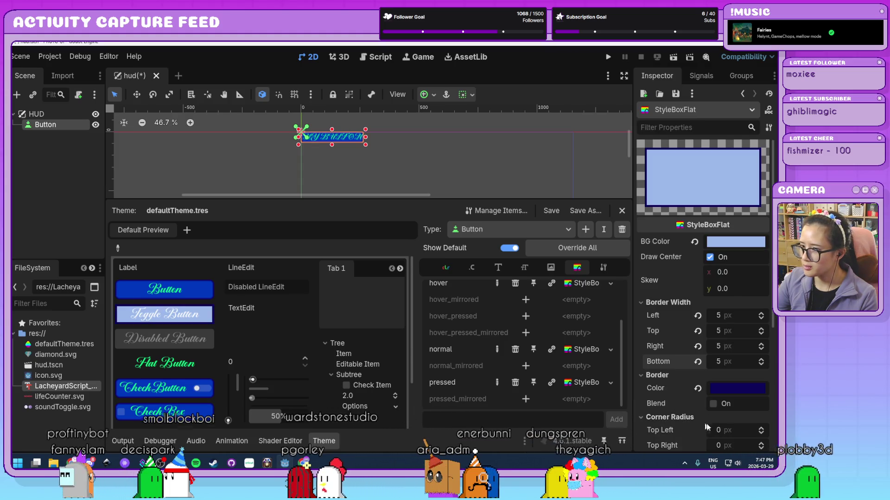
scroll(709, 408, down, 5)
click(733, 309)
text(10)
key(Tab)
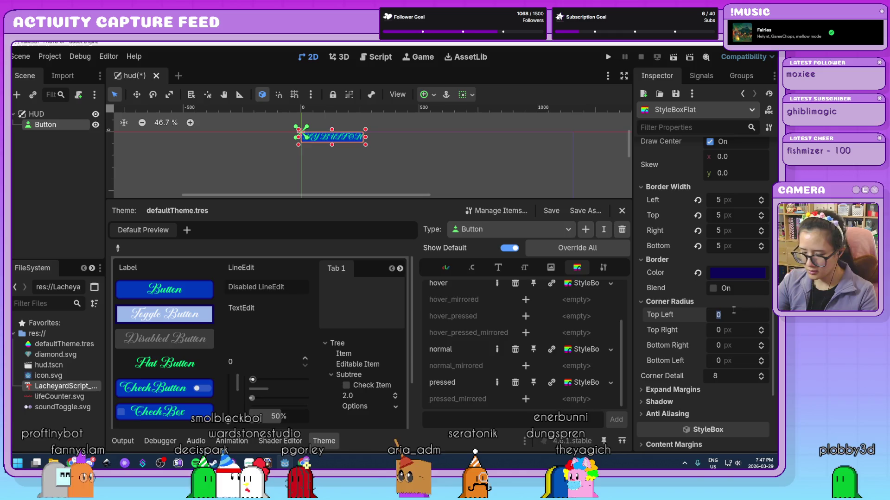
text(10)
key(Tab)
text(10)
key(Tab)
text(10)
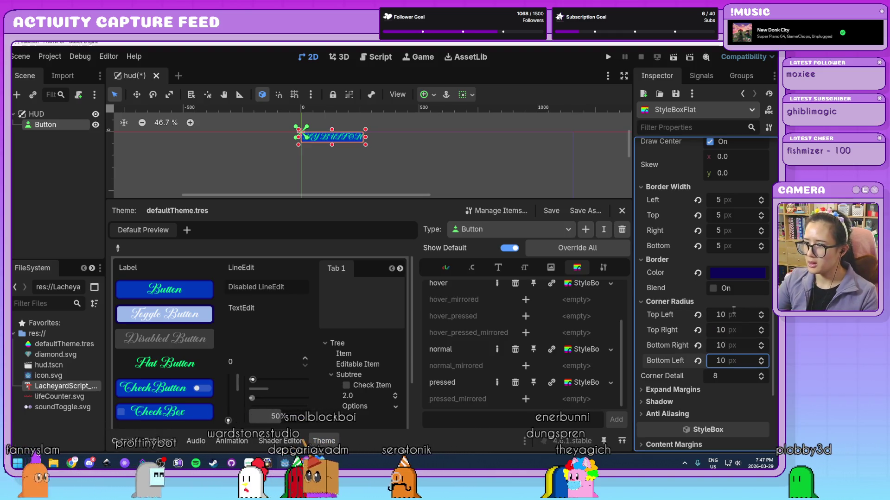
key(Return)
click(714, 289)
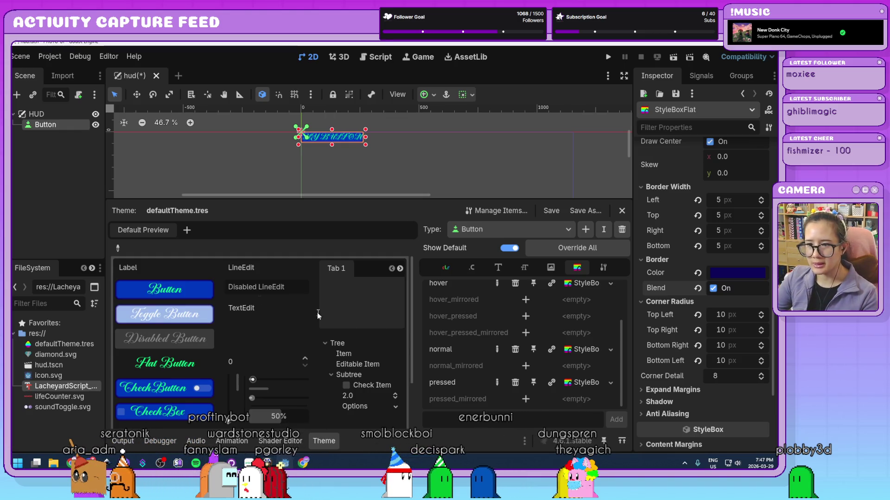
click(207, 317)
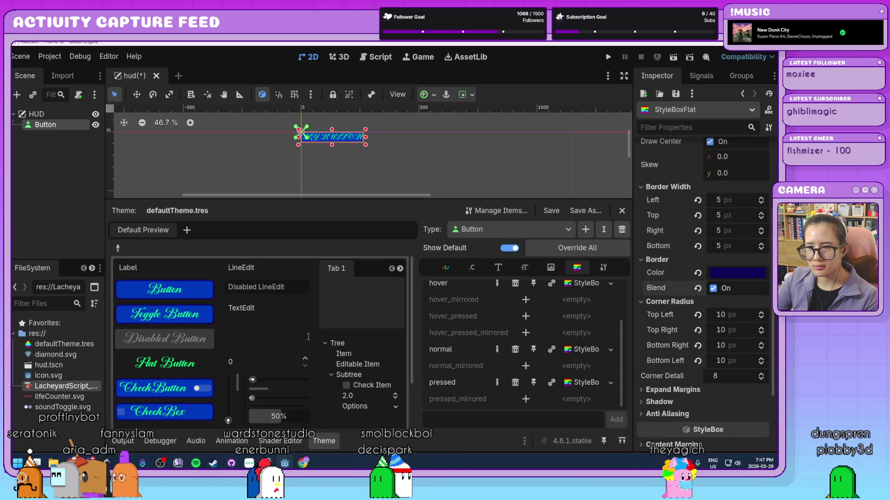
scroll(677, 323, down, 3)
scroll(678, 323, up, 7)
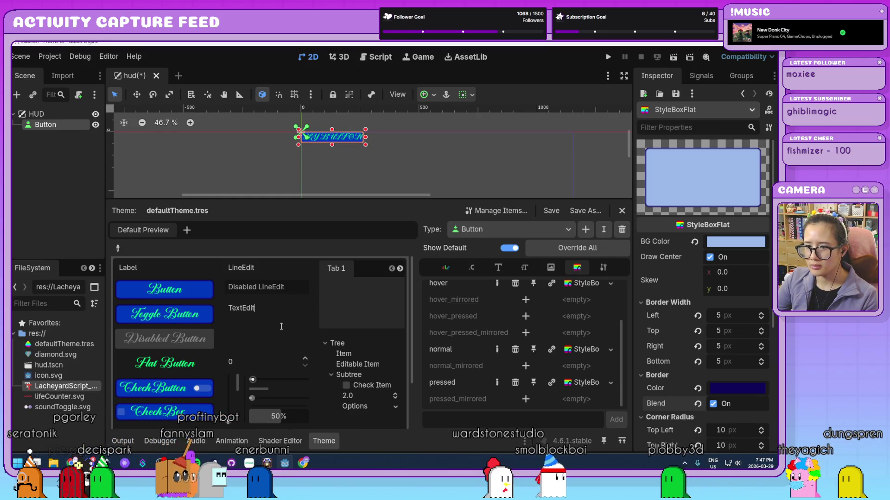
scroll(221, 364, down, 1)
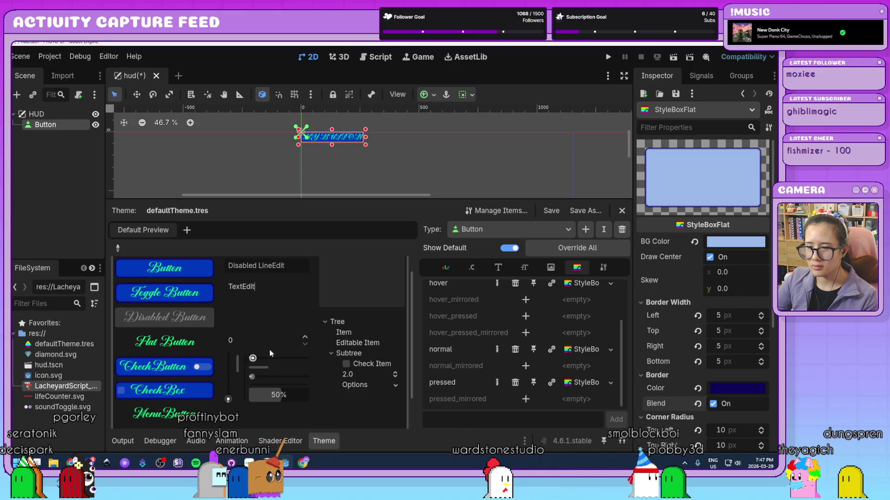
scroll(219, 341, up, 1)
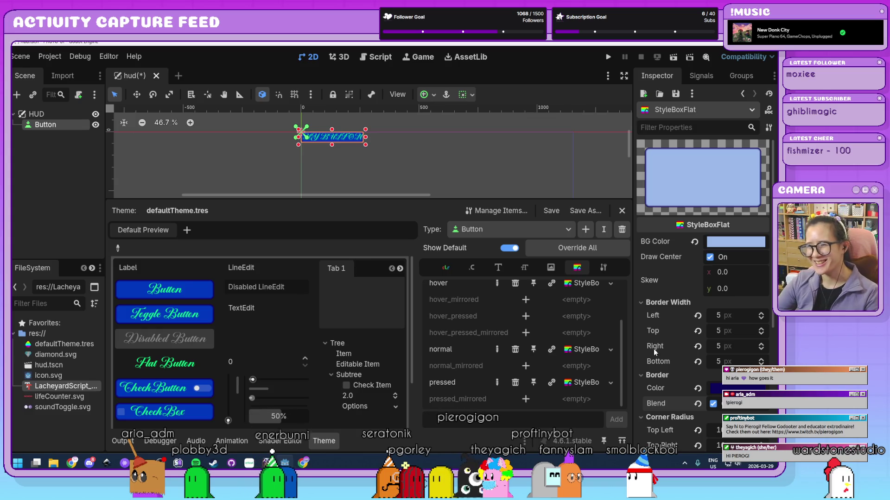
click(545, 166)
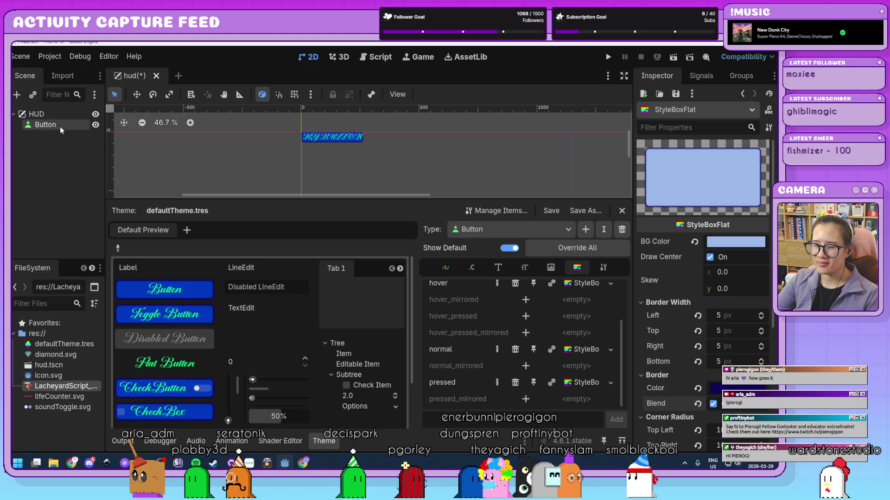
scroll(466, 181, down, 5)
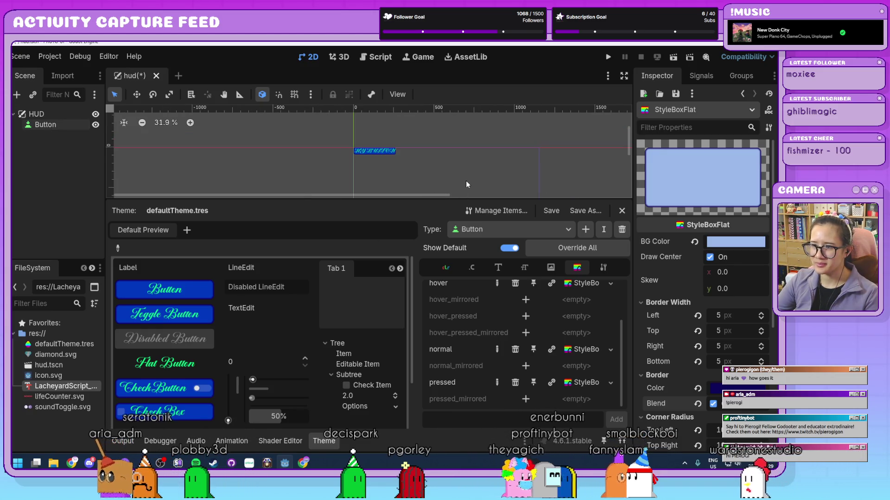
scroll(465, 180, up, 6)
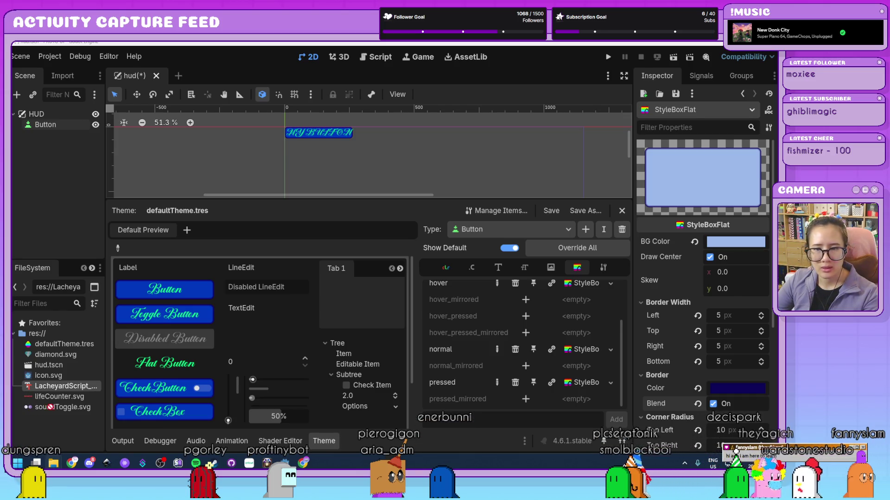
Step: Import Grow Year.otf, assign it as the theme's Button font, and save the hud scene
drag(69, 433, 65, 432)
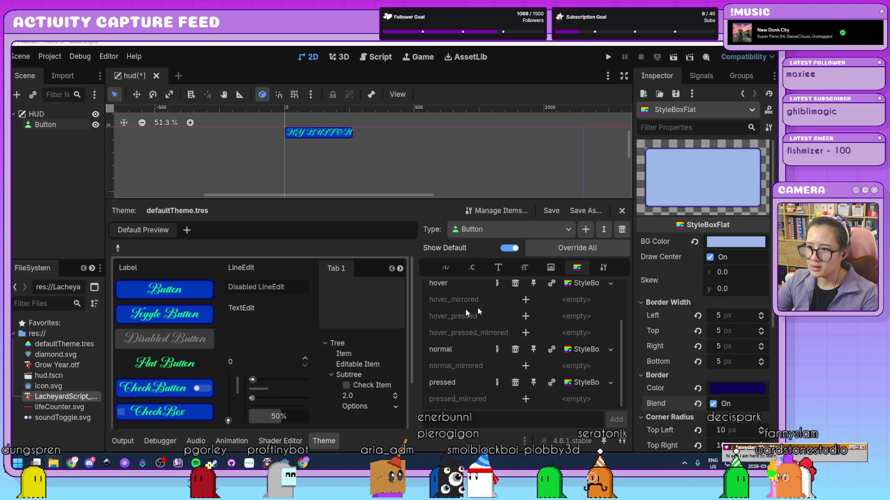
click(498, 268)
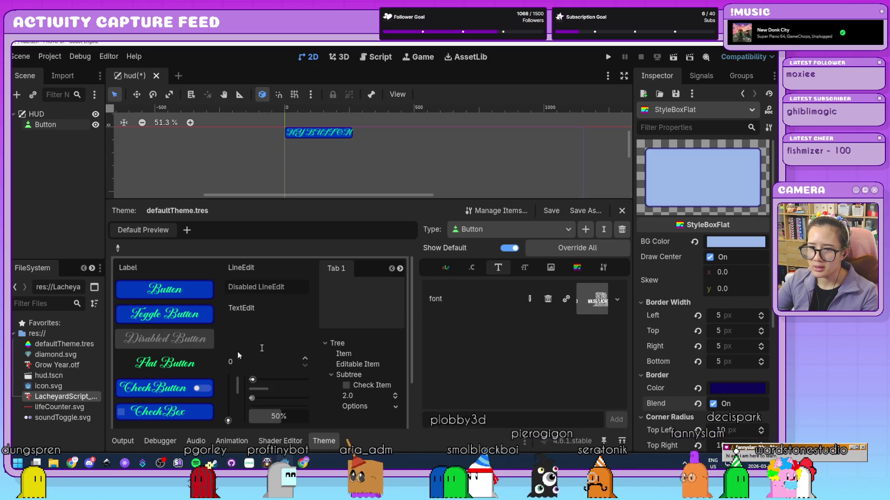
drag(57, 365, 591, 305)
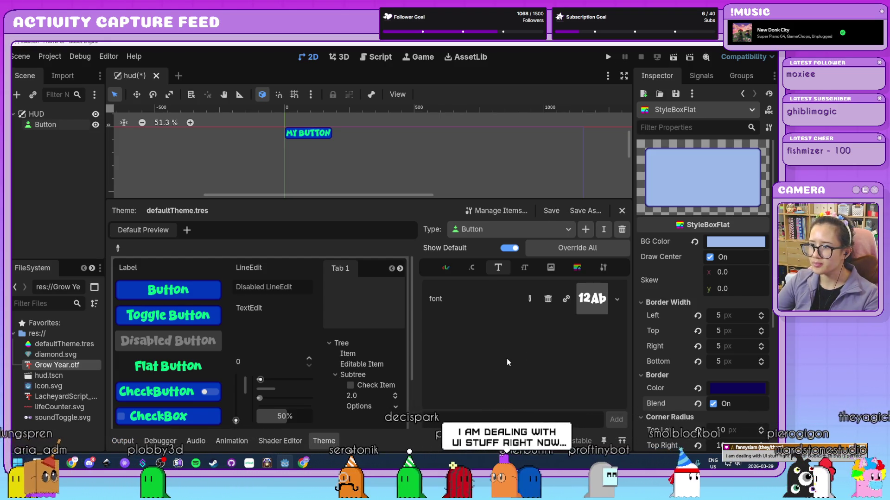
key(ctrl+s)
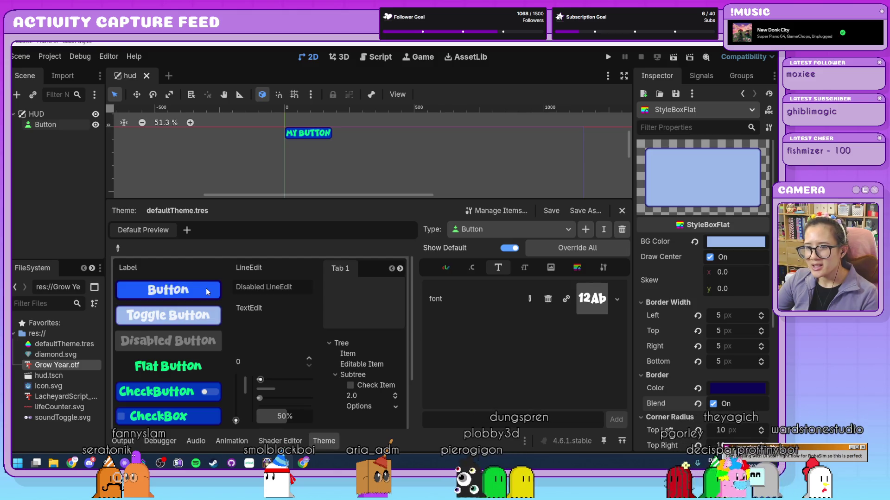
Step: Enlarge the 2D canvas over the Theme panel and zoom in on the MY BUTTON control
scroll(382, 153, down, 4)
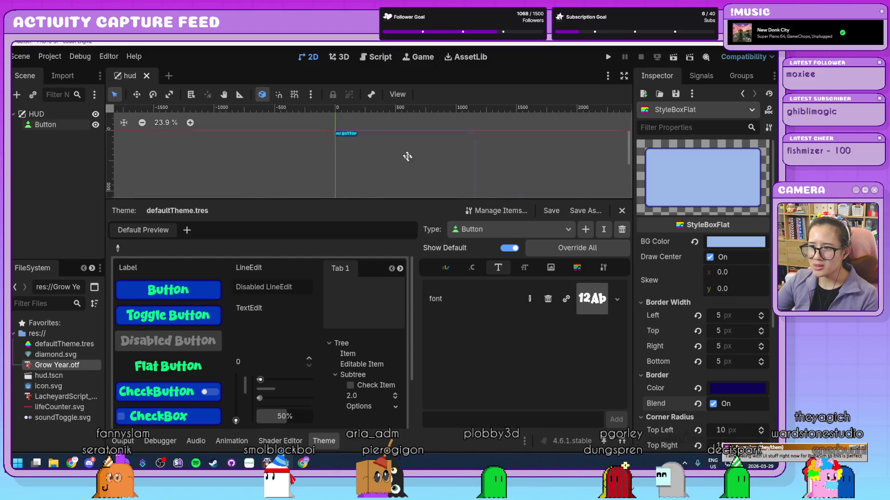
drag(409, 201, 412, 221)
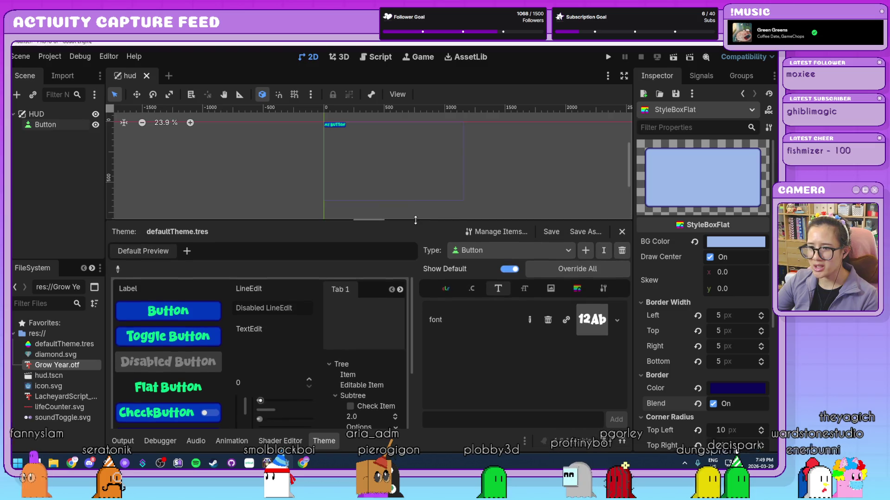
scroll(276, 395, down, 5)
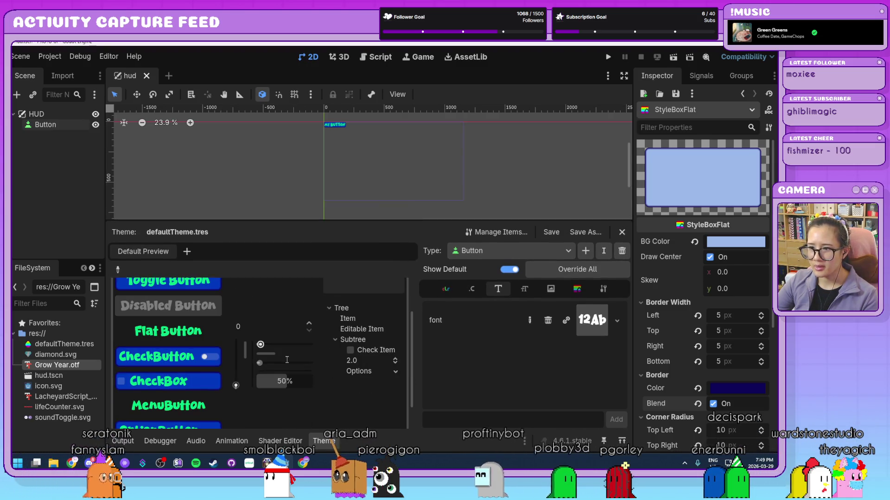
scroll(306, 389, up, 5)
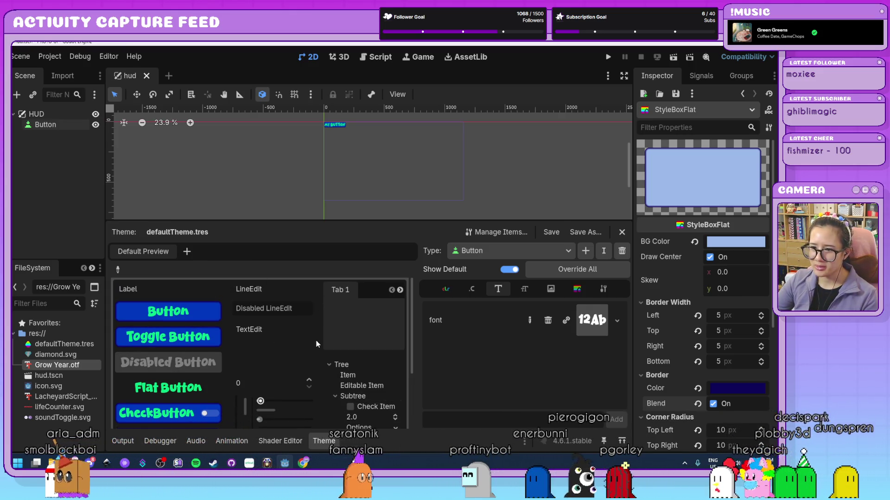
scroll(317, 343, down, 3)
scroll(317, 343, down, 2)
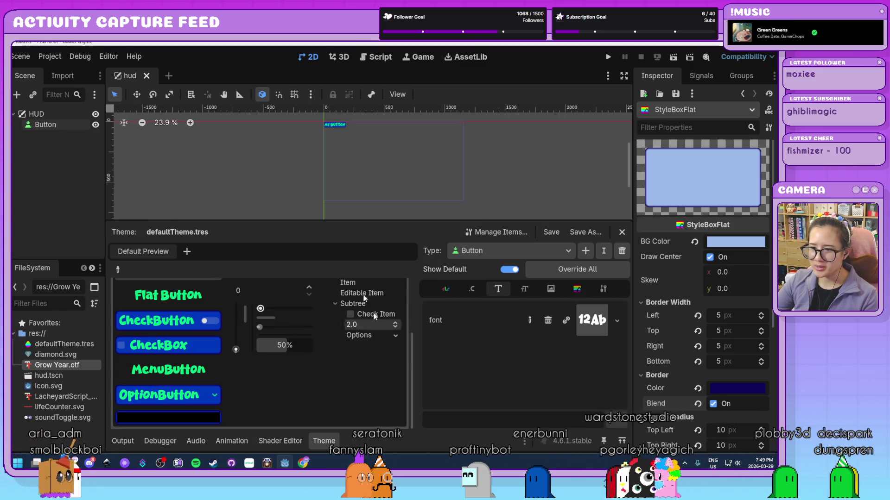
scroll(255, 352, up, 5)
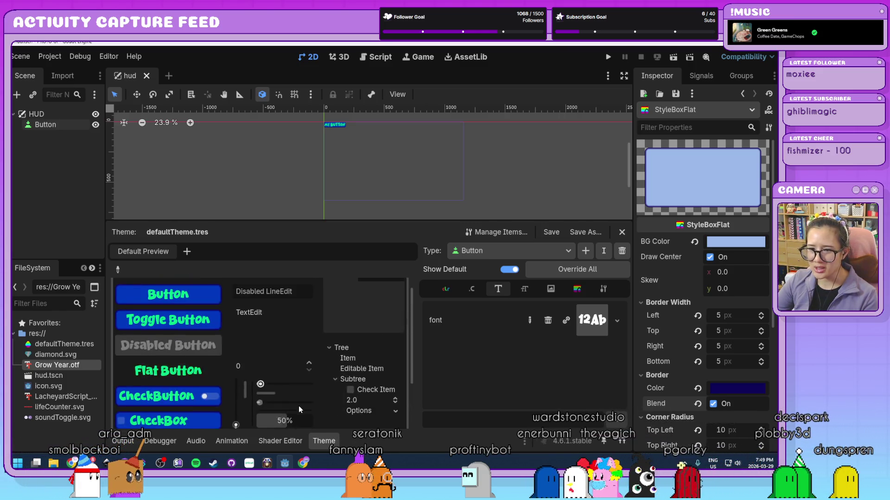
drag(387, 219, 387, 313)
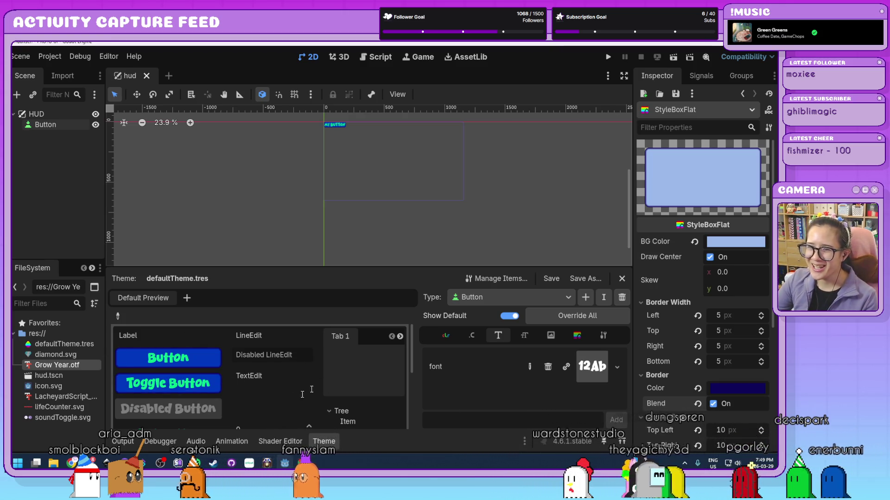
scroll(394, 171, up, 2)
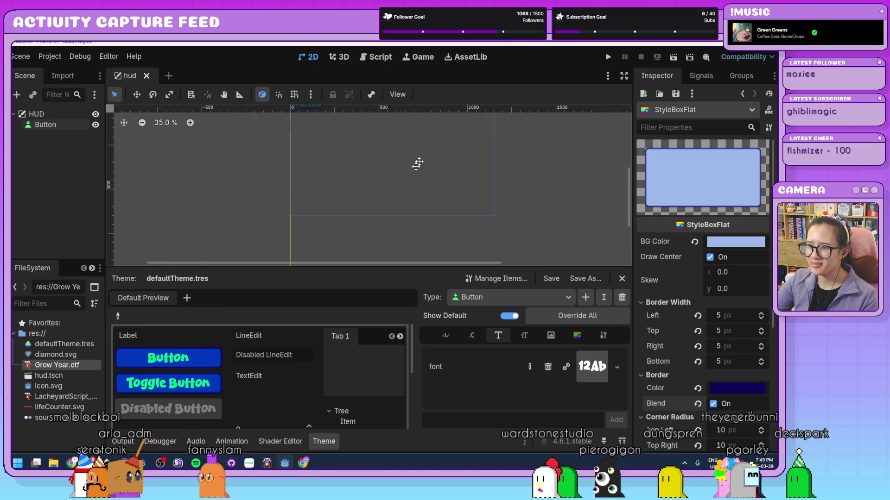
drag(388, 201, 376, 187)
scroll(370, 180, up, 1)
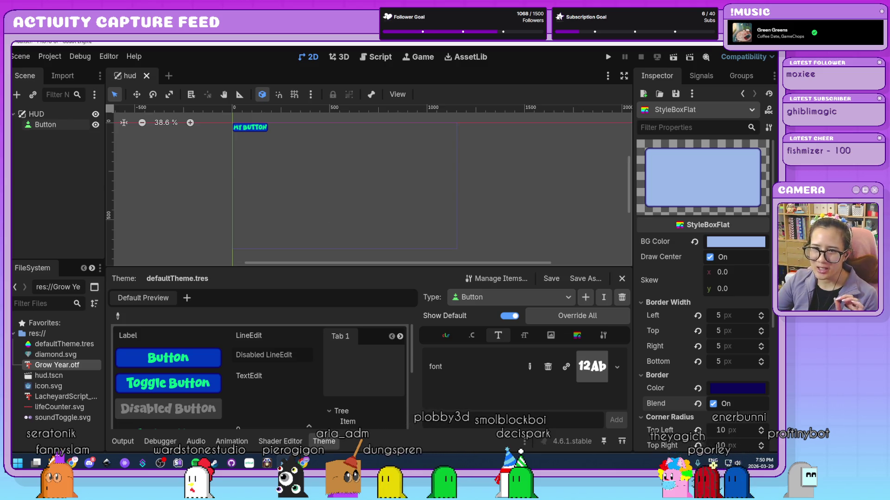
Step: Select the Button node to inspect its 'MY BUTTON' text and zoom in on the canvas
click(51, 128)
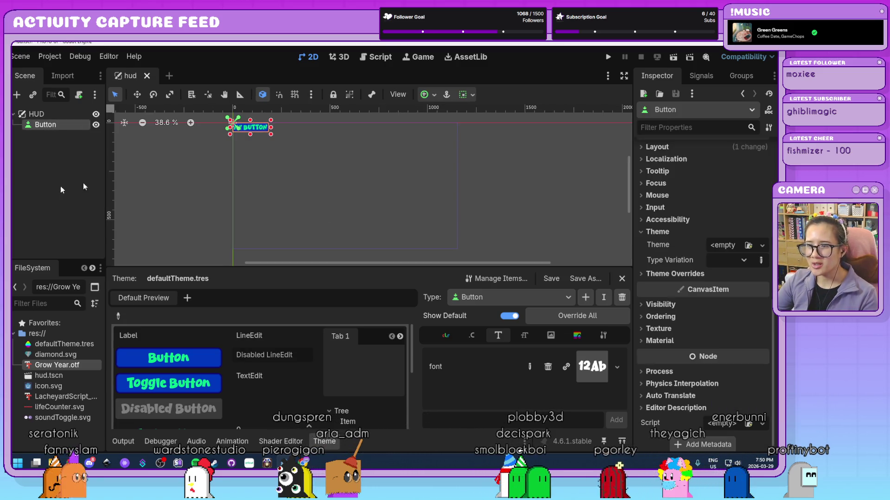
scroll(678, 241, up, 10)
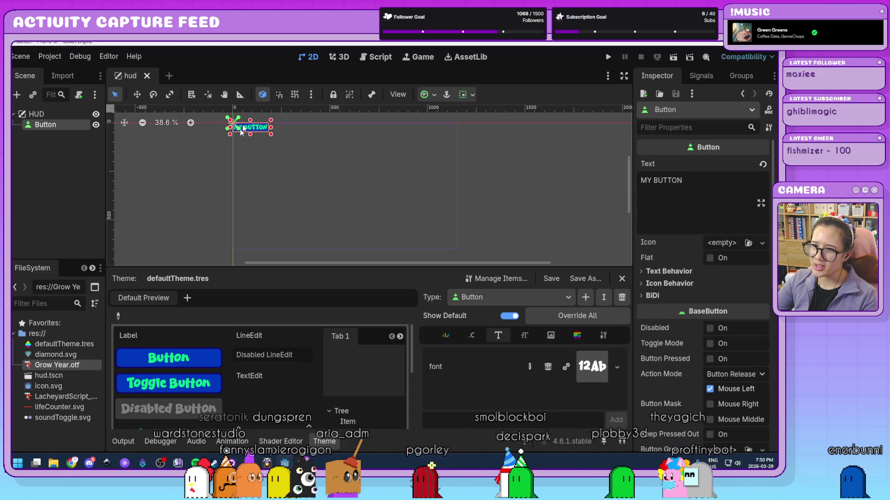
drag(257, 130, 286, 167)
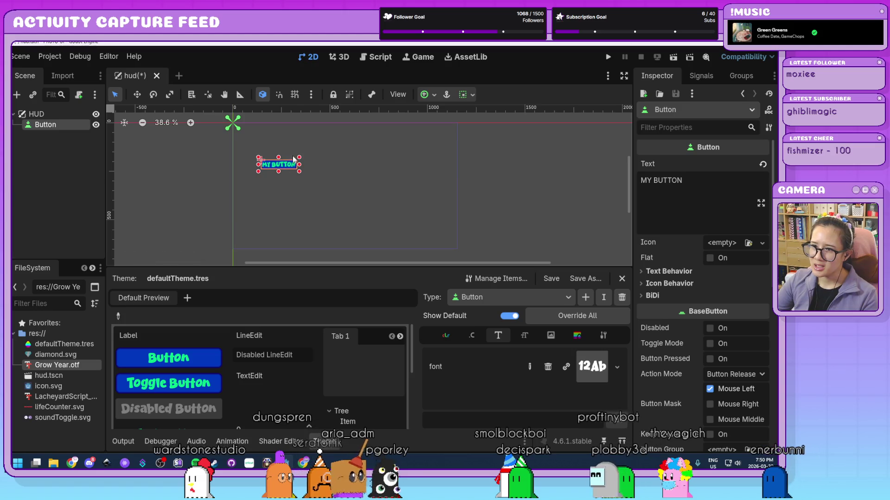
scroll(246, 127, up, 5)
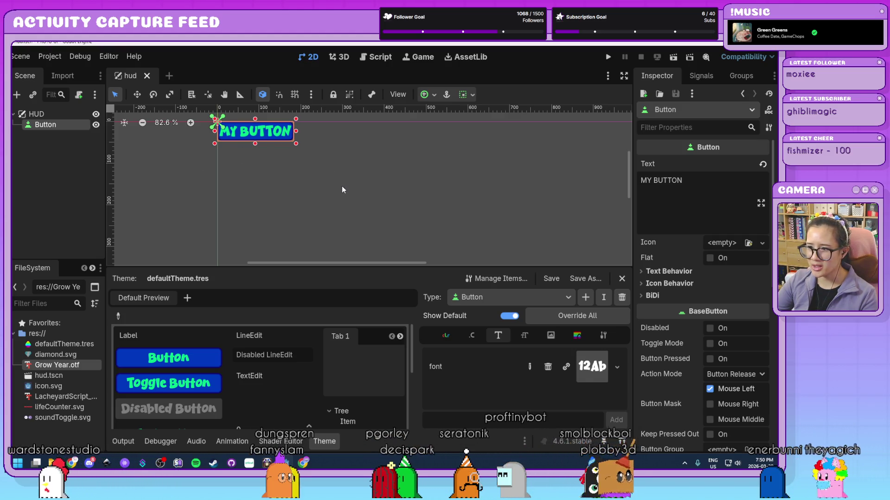
Step: Review the Button theme's Constants, Fonts, Font Sizes (30) and StyleBoxes, ending on the base type
click(603, 335)
drag(360, 267, 360, 195)
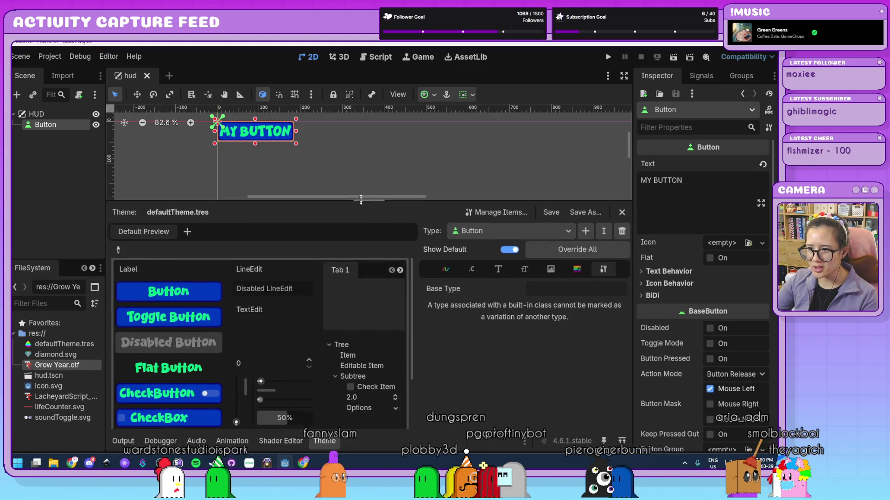
click(471, 264)
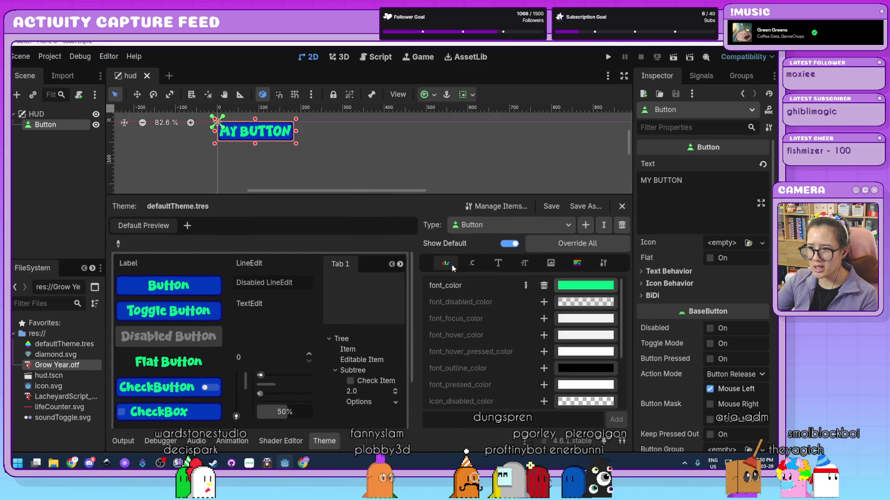
click(505, 265)
click(527, 264)
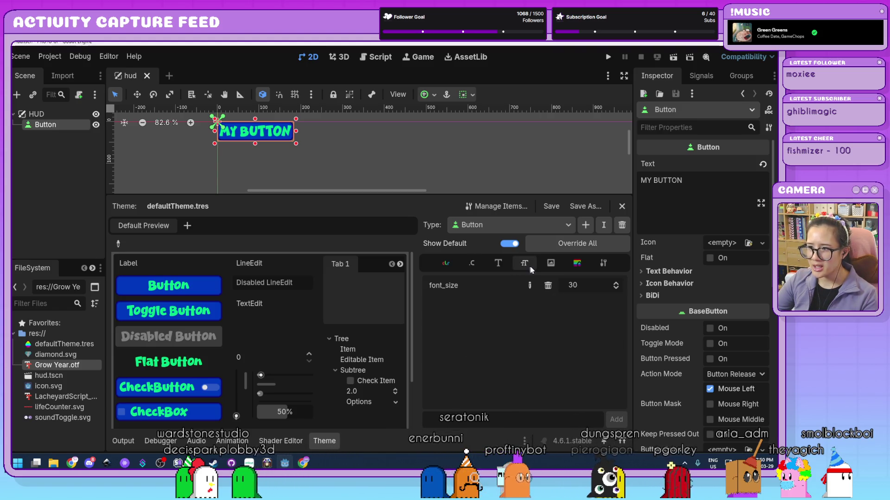
click(575, 264)
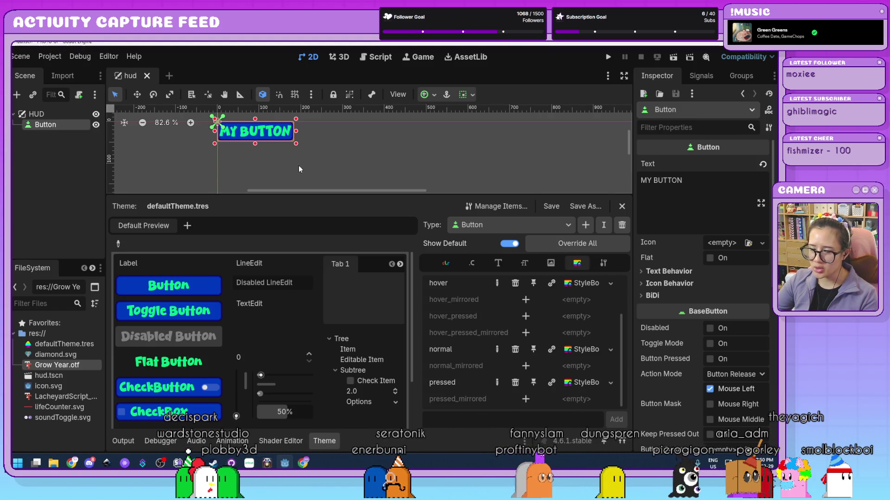
scroll(472, 311, up, 2)
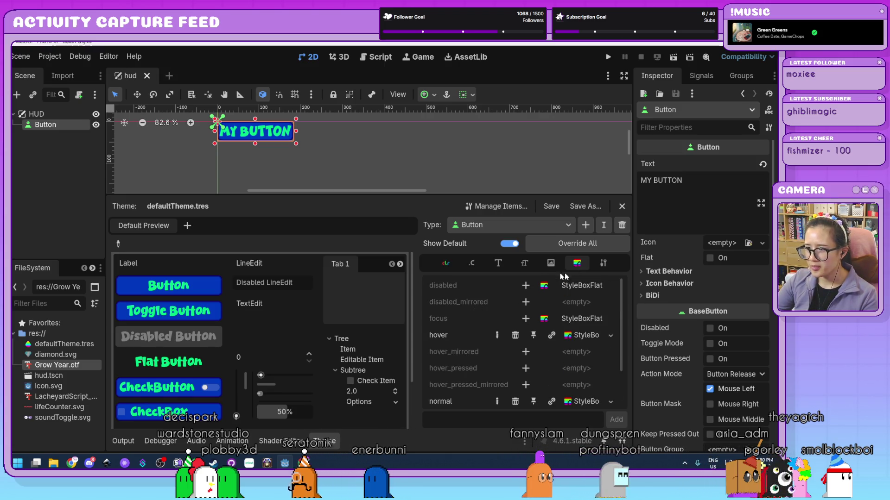
click(604, 264)
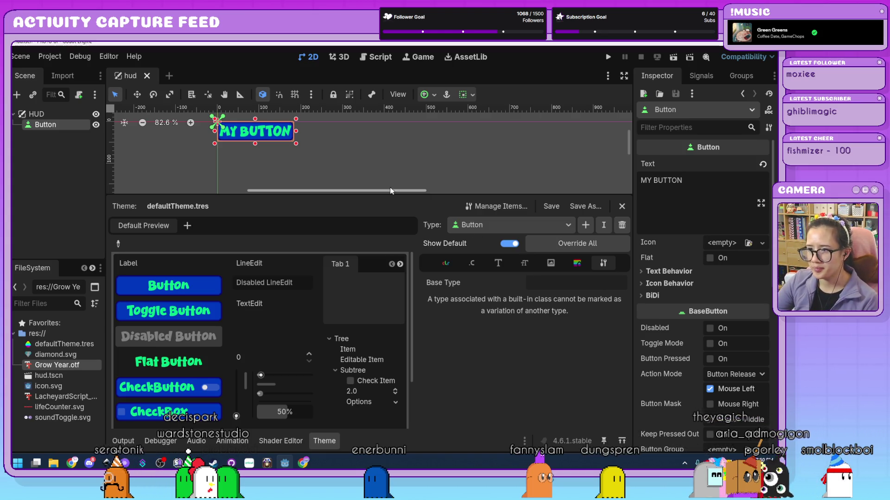
Step: Shrink the theme panel back and select the MY BUTTON control on the canvas
drag(386, 194, 385, 266)
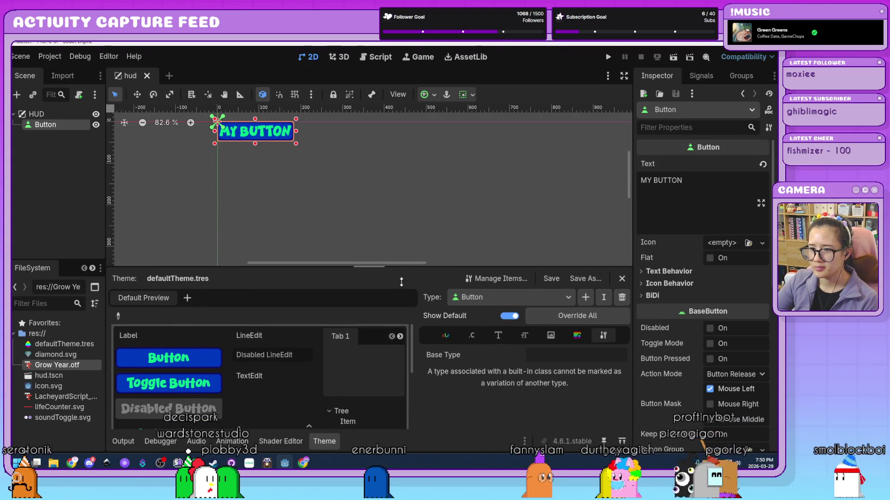
click(384, 193)
click(257, 131)
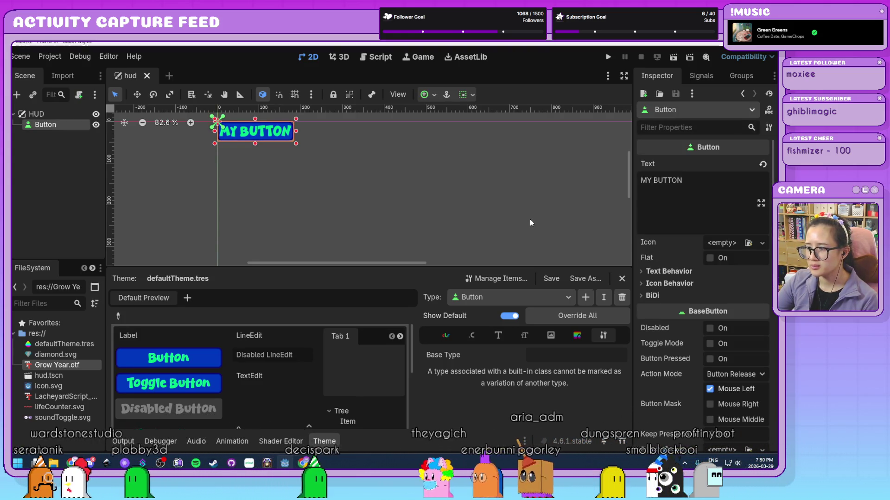
scroll(684, 292, down, 5)
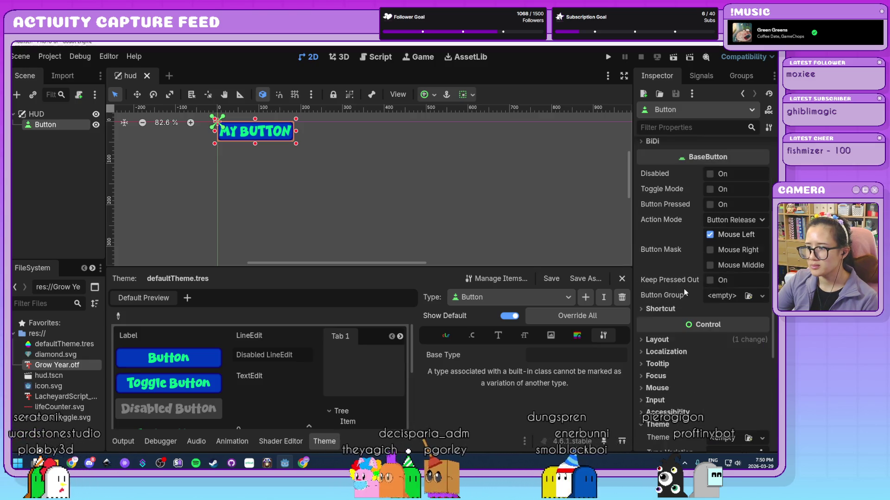
click(654, 263)
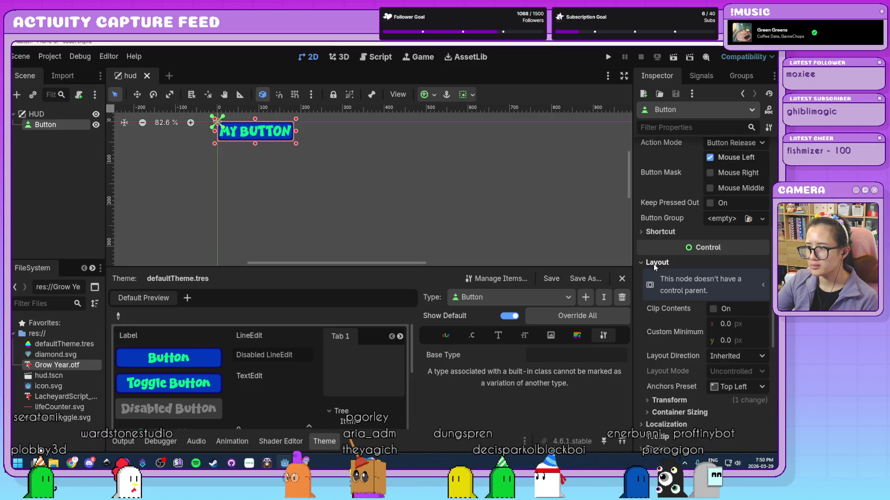
click(654, 263)
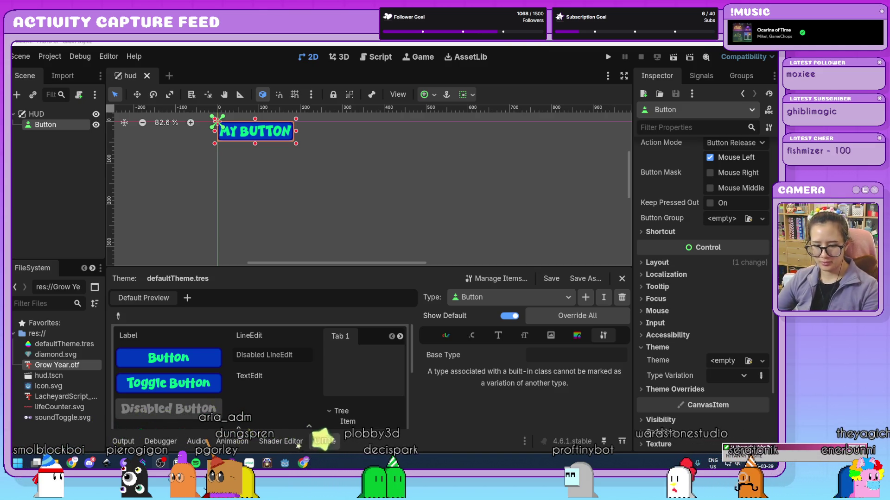
click(489, 212)
scroll(397, 182, down, 3)
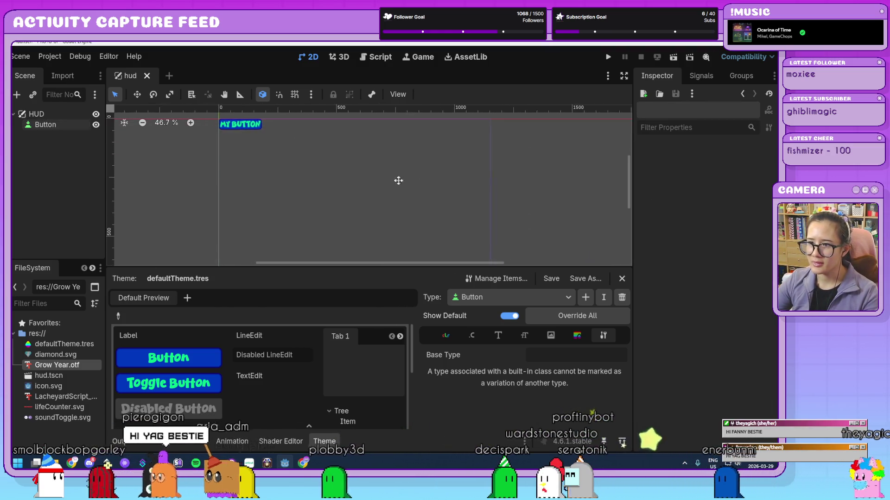
scroll(397, 182, up, 1)
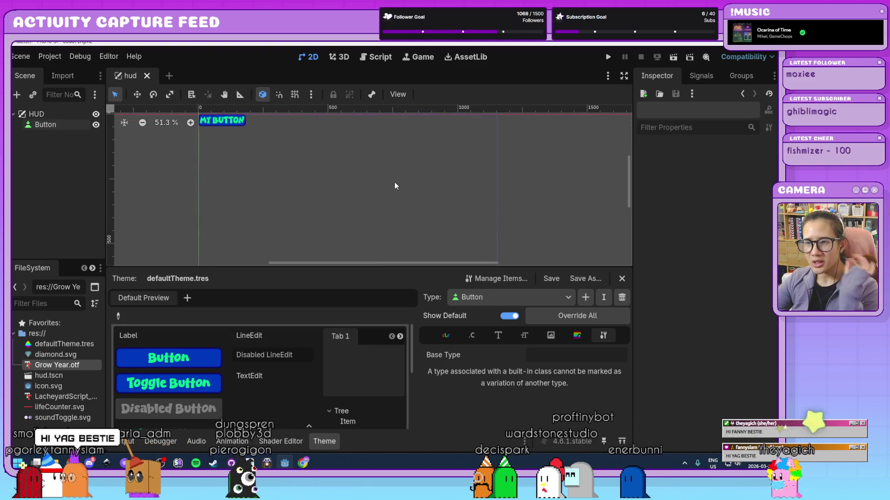
drag(394, 182, 431, 195)
click(260, 136)
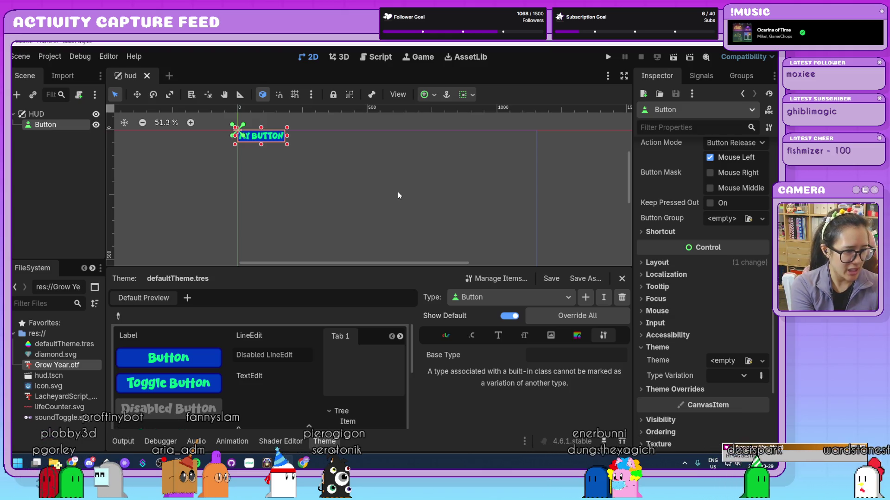
scroll(398, 191, down, 3)
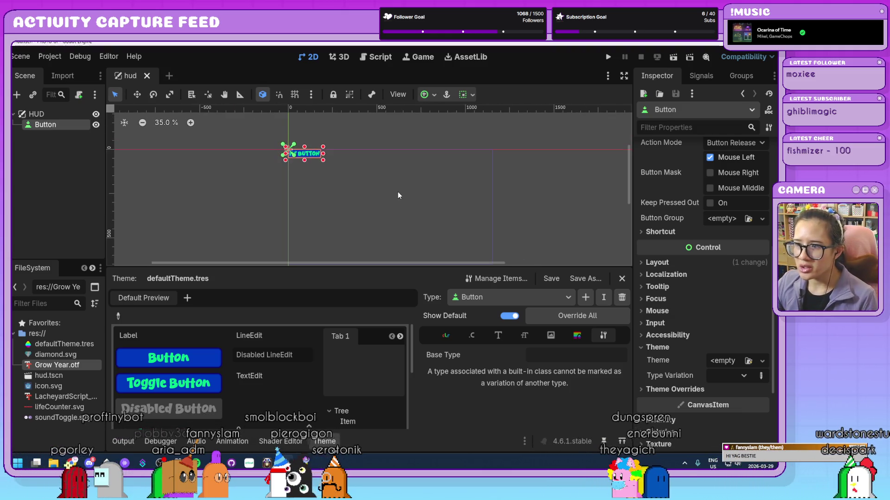
scroll(426, 211, up, 1)
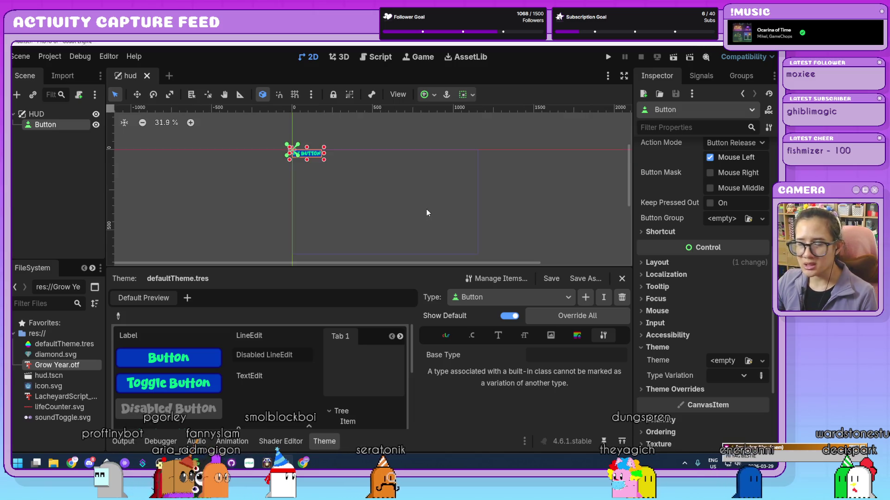
click(58, 147)
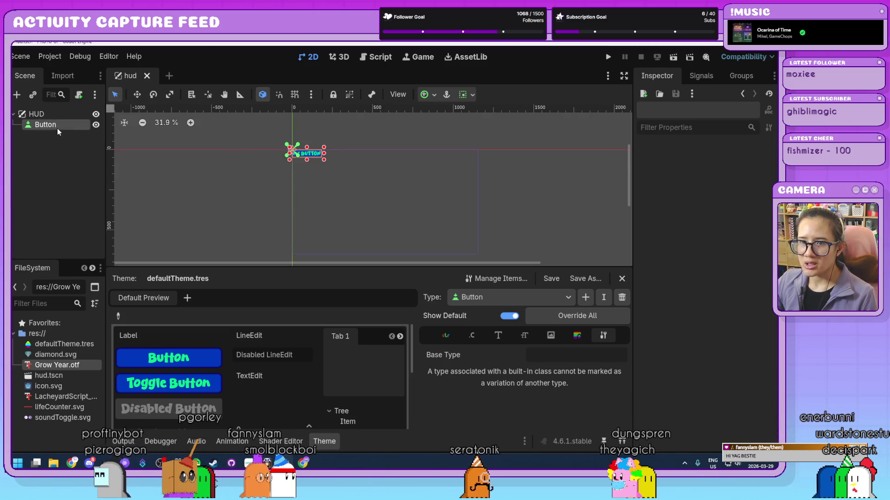
Step: Replace the Button node's Text 'MY BUTTON' with 'Pause'
click(57, 128)
scroll(647, 216, up, 5)
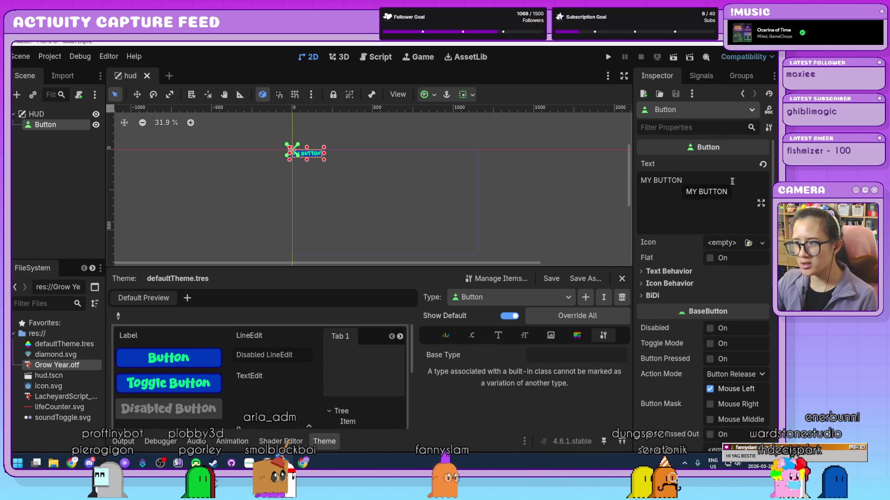
click(683, 198)
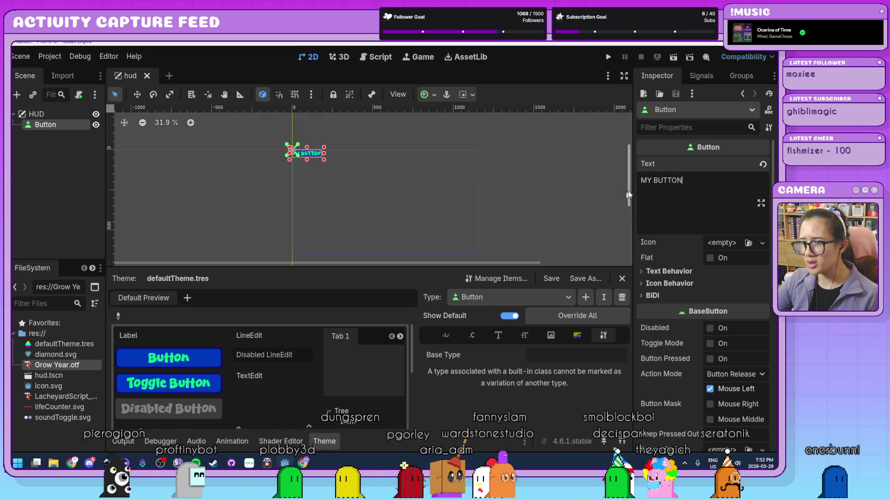
key(ctrl+a)
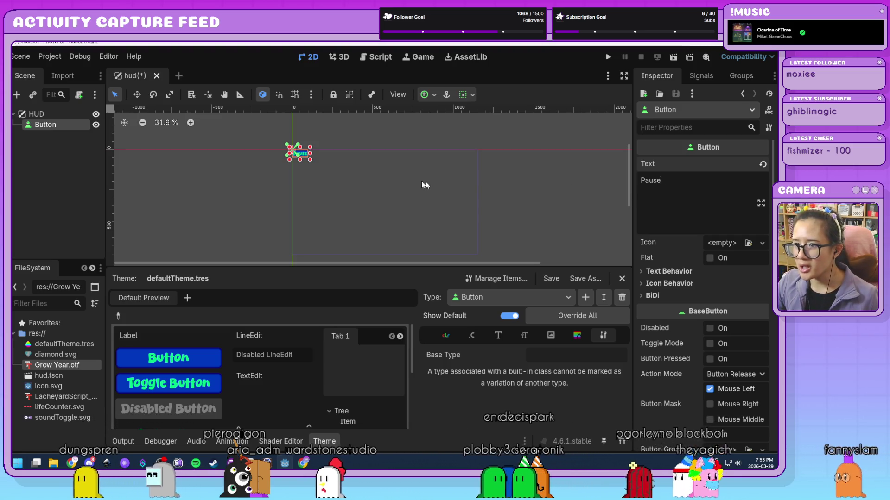
scroll(310, 156, up, 5)
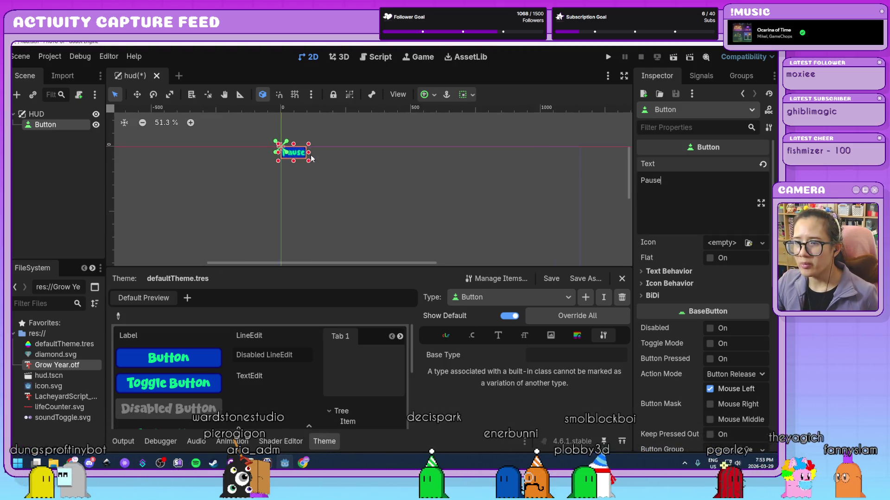
Step: Zoom in and shrink the Pause button to a smaller rectangle from its bottom-right corner
scroll(310, 159, up, 4)
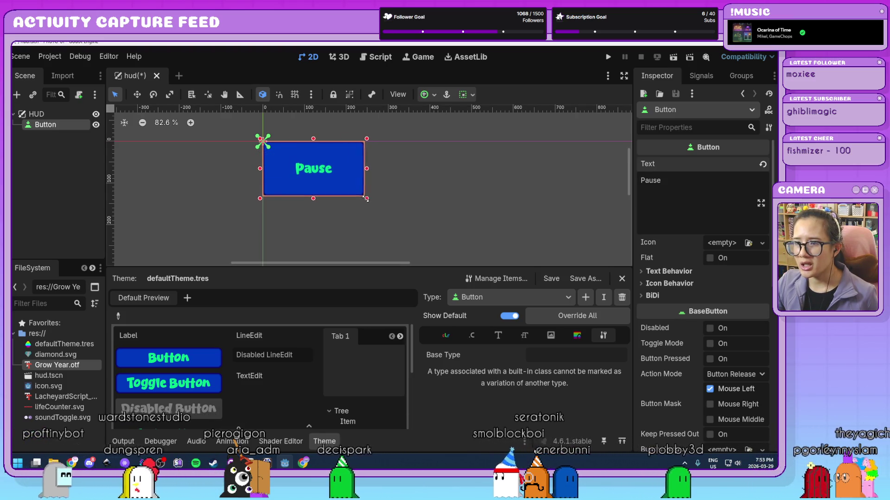
drag(366, 199, 339, 192)
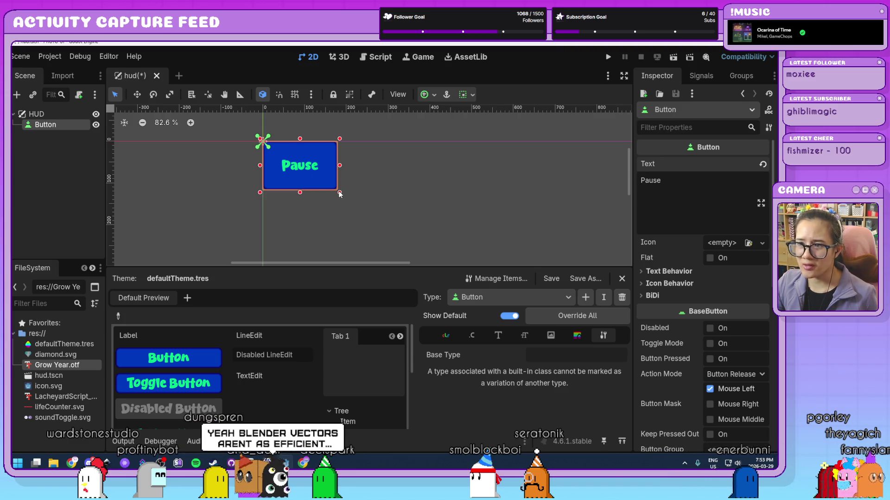
mouse_move(340, 194)
mouse_down()
mouse_move(312, 171)
mouse_move(341, 180)
mouse_up()
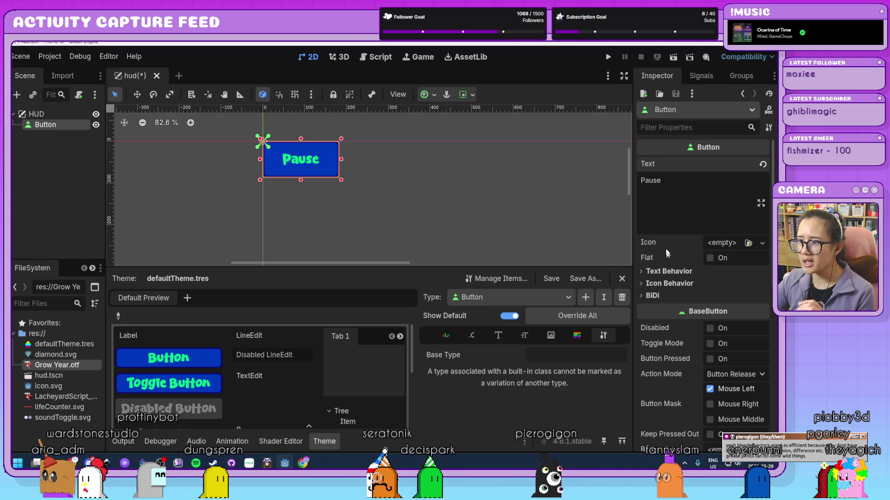
scroll(669, 247, down, 2)
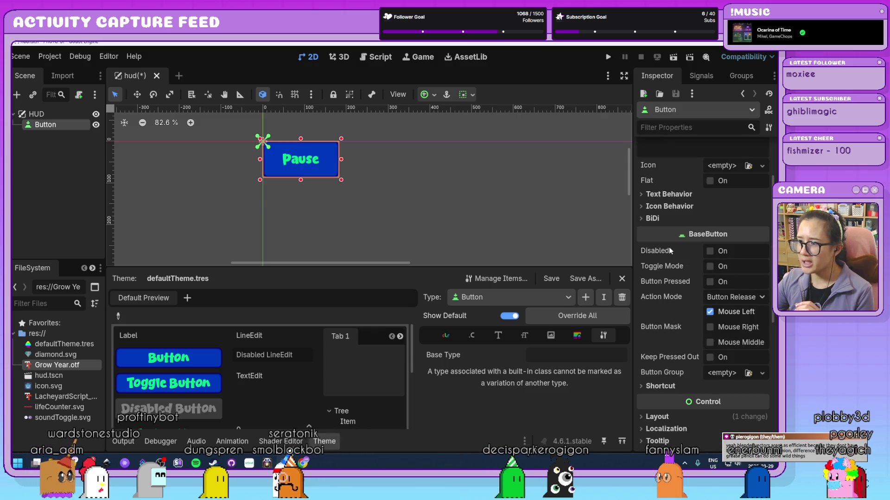
scroll(668, 247, down, 3)
Step: Set the Pause button's Layout custom minimum width to 150 px
click(658, 302)
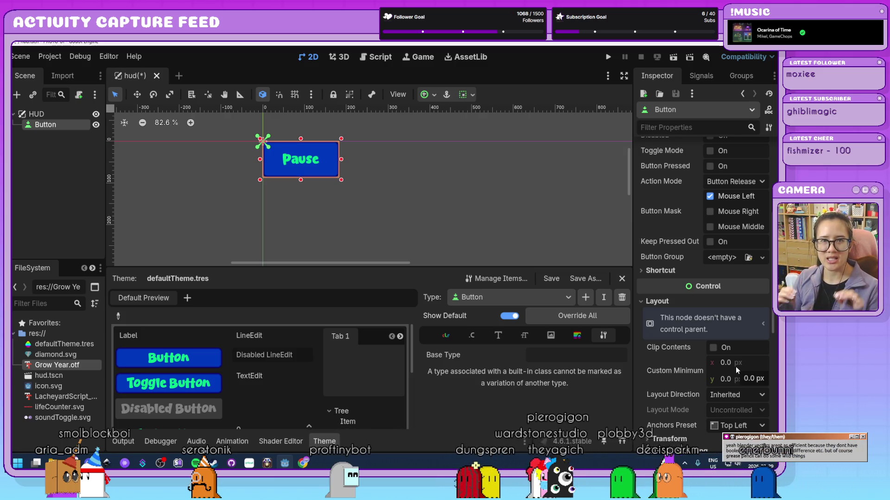
click(736, 366)
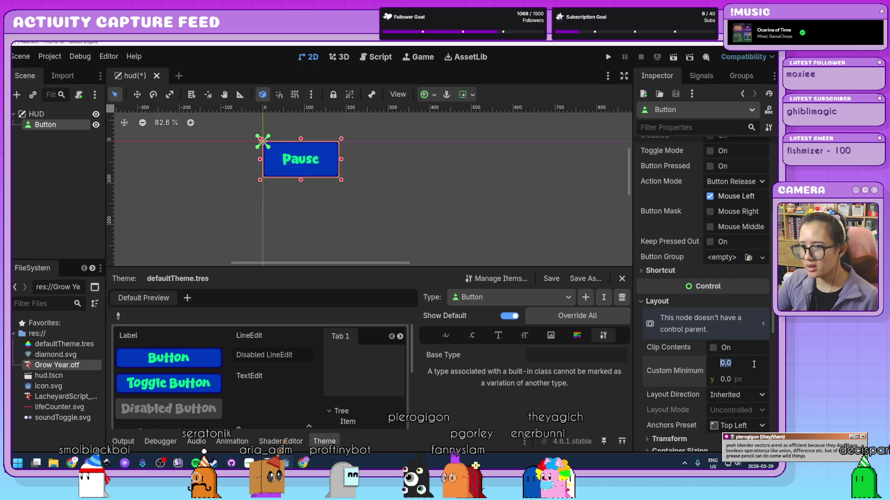
text(100)
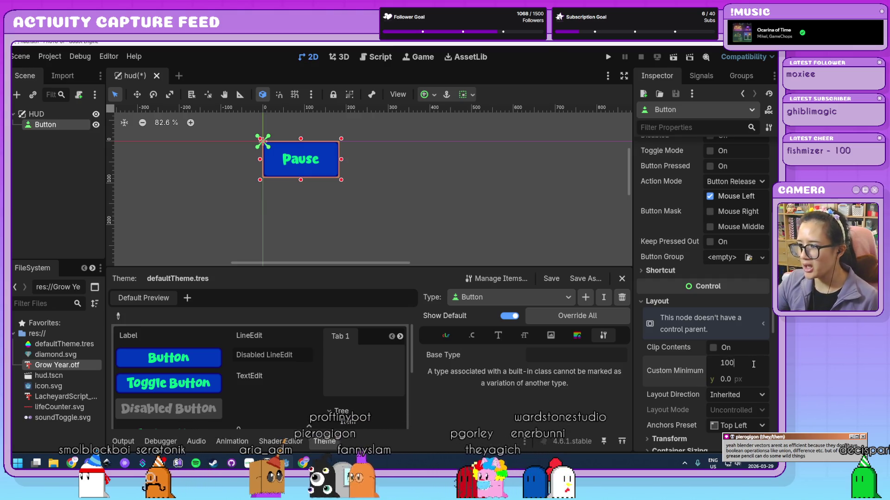
click(748, 380)
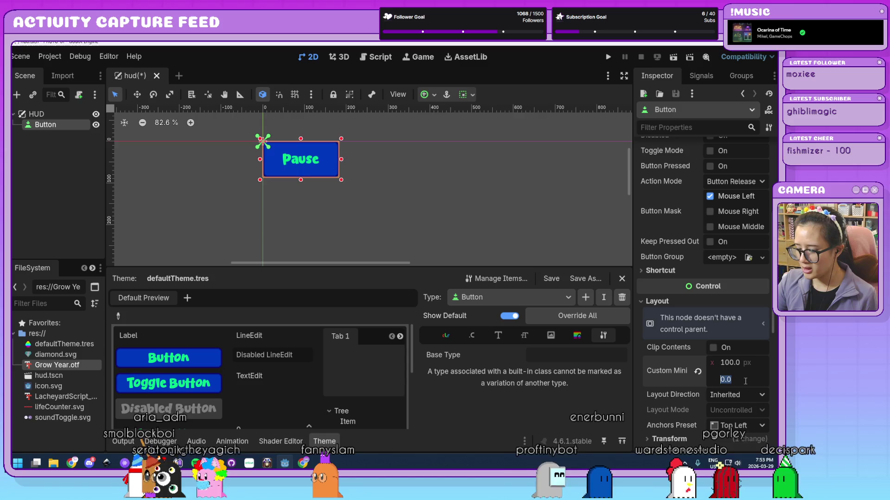
click(743, 362)
text(2)
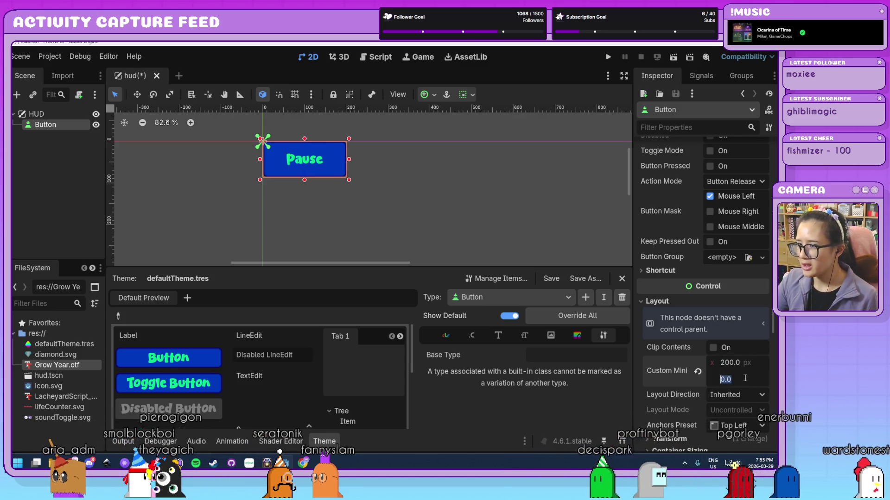
text(100)
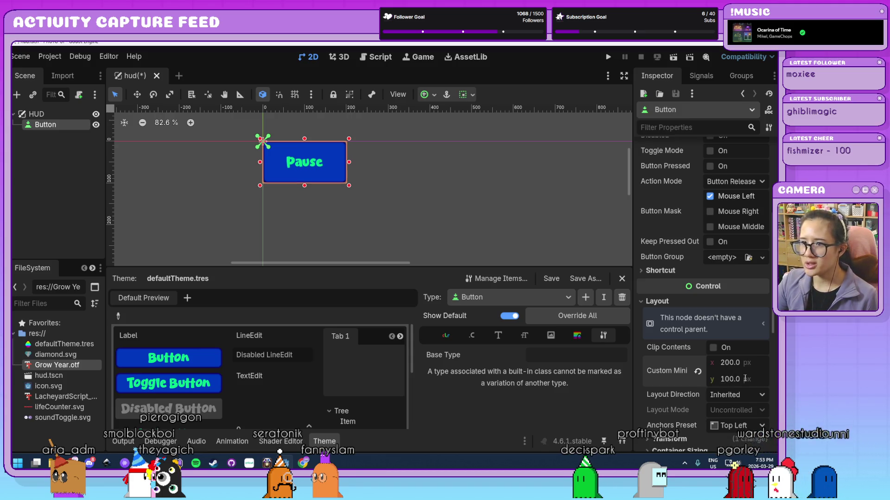
scroll(391, 201, down, 5)
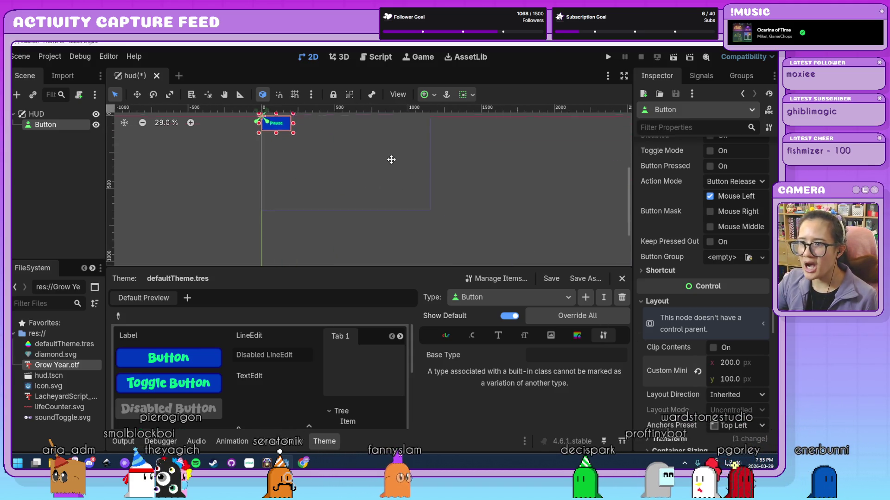
scroll(391, 170, up, 1)
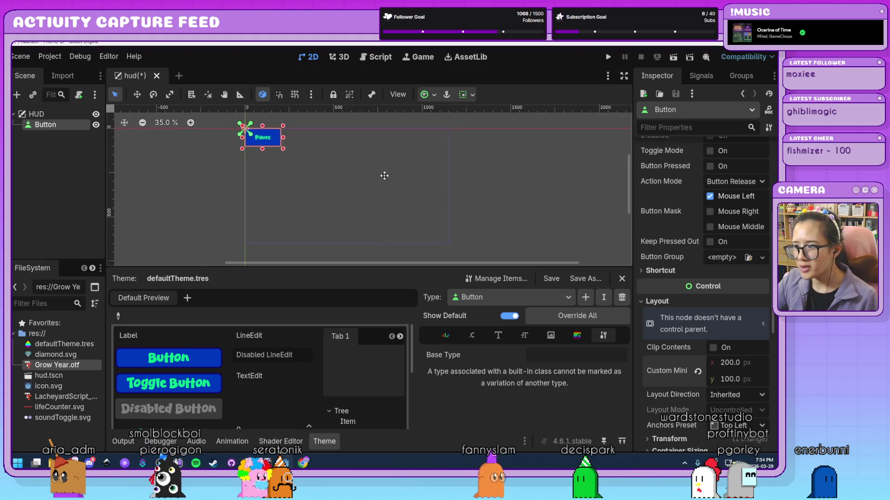
click(738, 365)
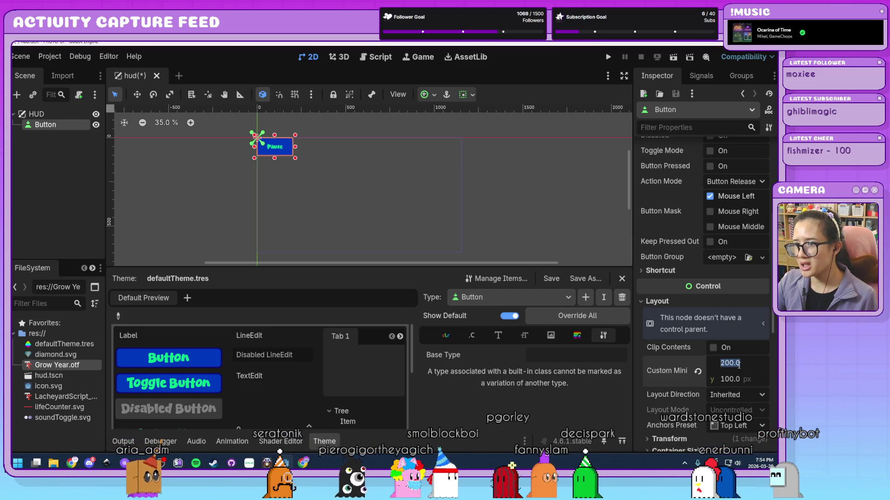
text(150)
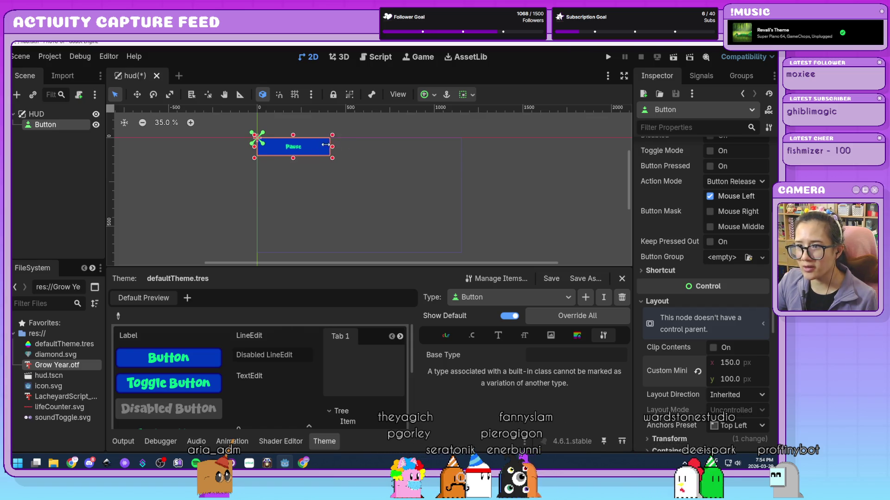
drag(326, 145, 271, 141)
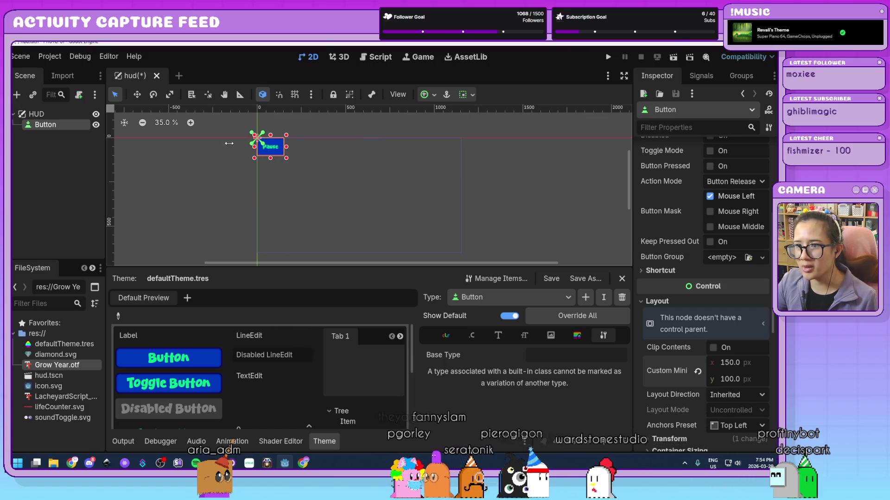
Step: Set the minimum height to 75 px and test-resize the button on the canvas
click(737, 380)
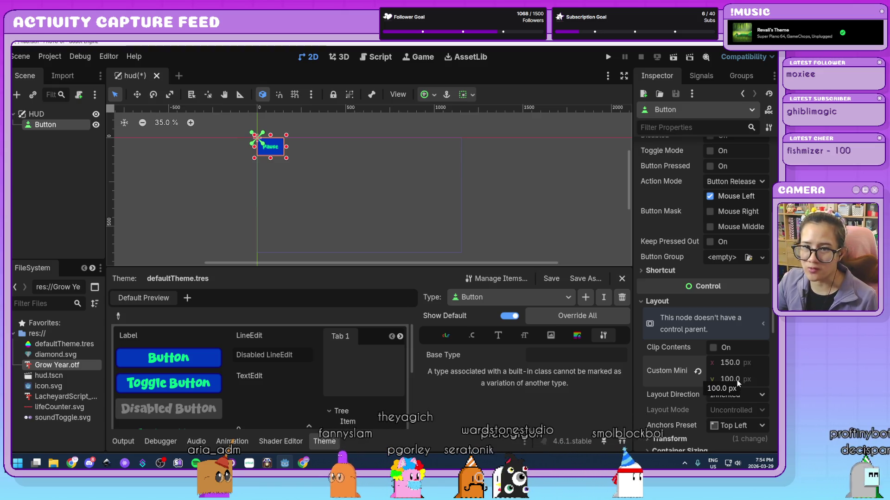
text(75)
key(Return)
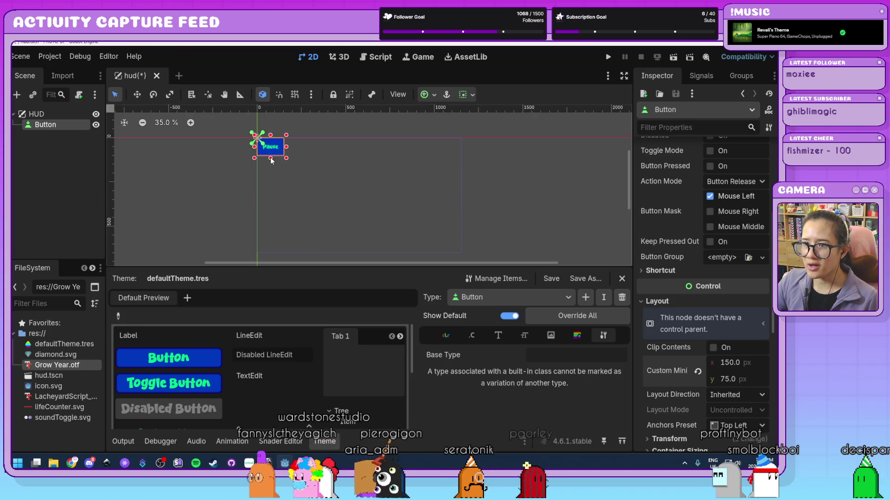
drag(350, 194, 307, 185)
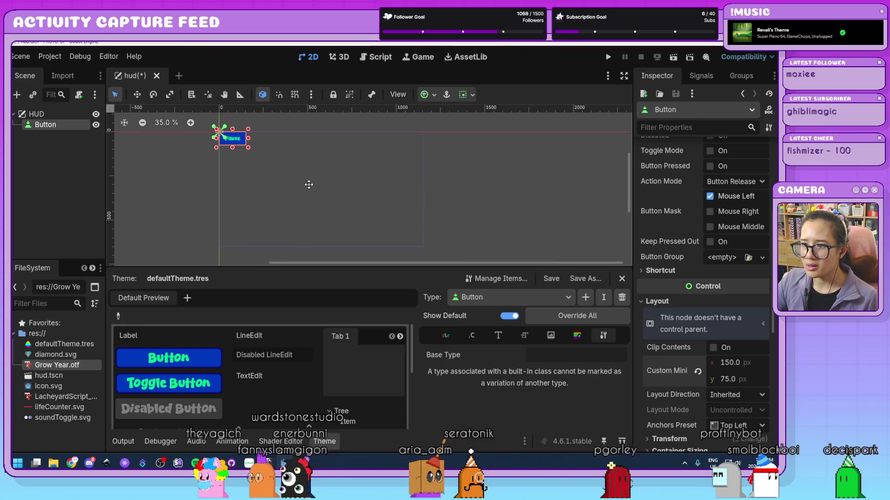
mouse_move(227, 149)
mouse_down()
mouse_move(227, 238)
mouse_move(223, 116)
mouse_up()
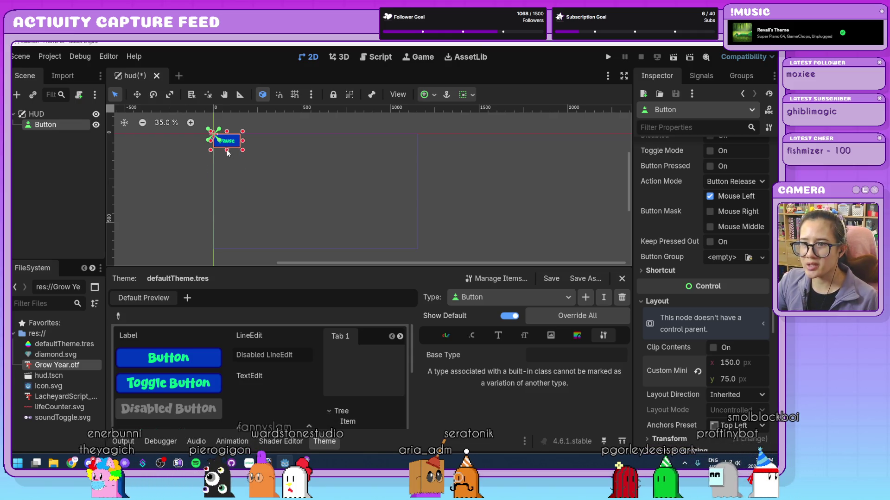
mouse_move(226, 149)
mouse_down()
mouse_move(227, 218)
mouse_move(229, 122)
mouse_up()
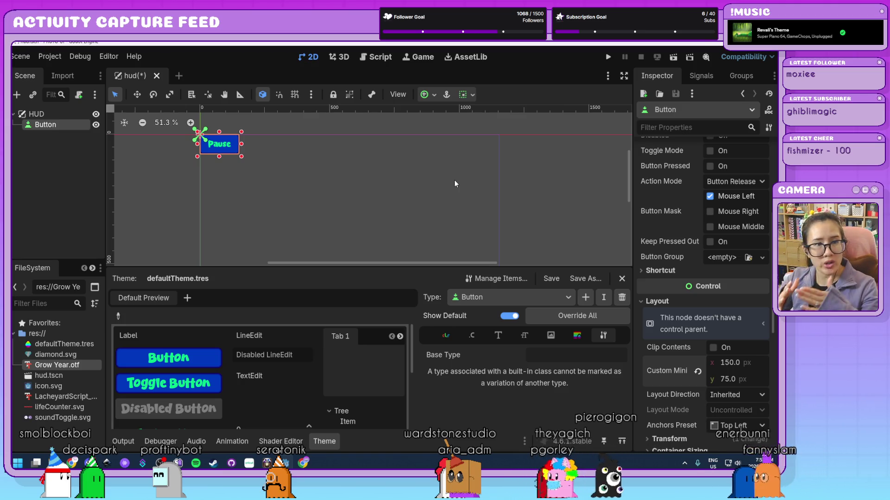
Step: Show the anchor preset grid for the Pause button
click(434, 95)
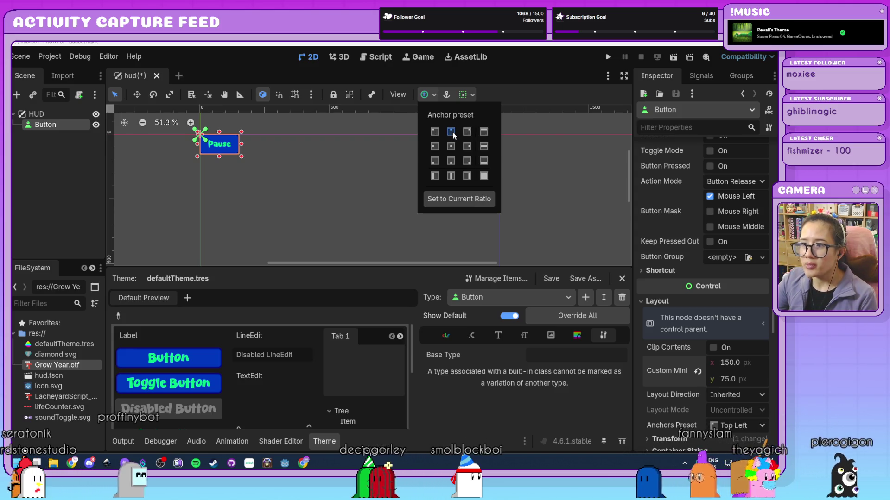
Step: Anchor the Pause button to Center Top, then run the scene and test a narrower window
click(452, 133)
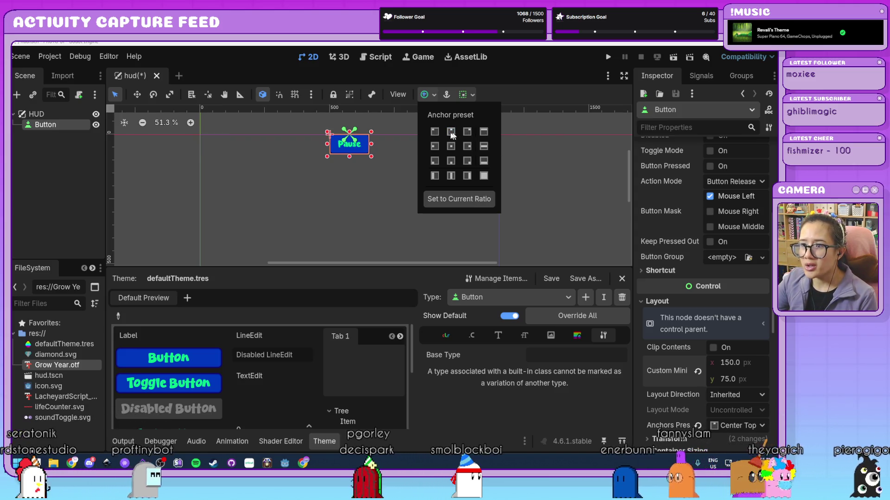
click(378, 215)
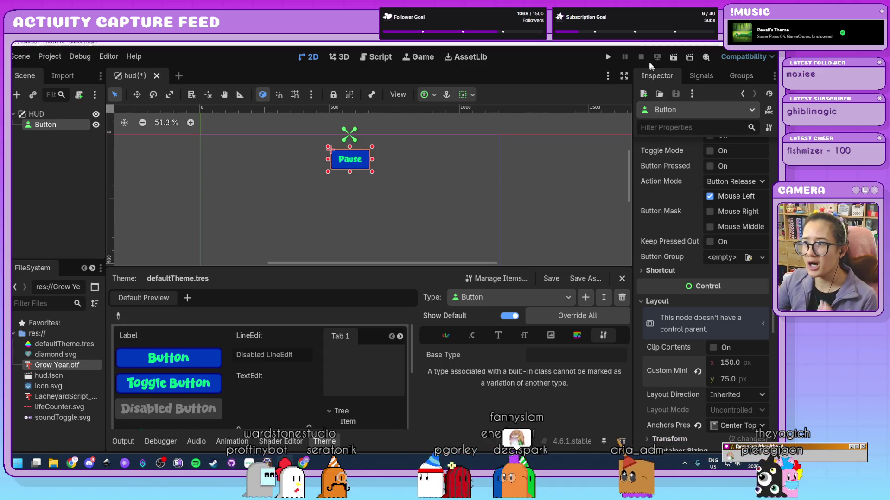
click(608, 56)
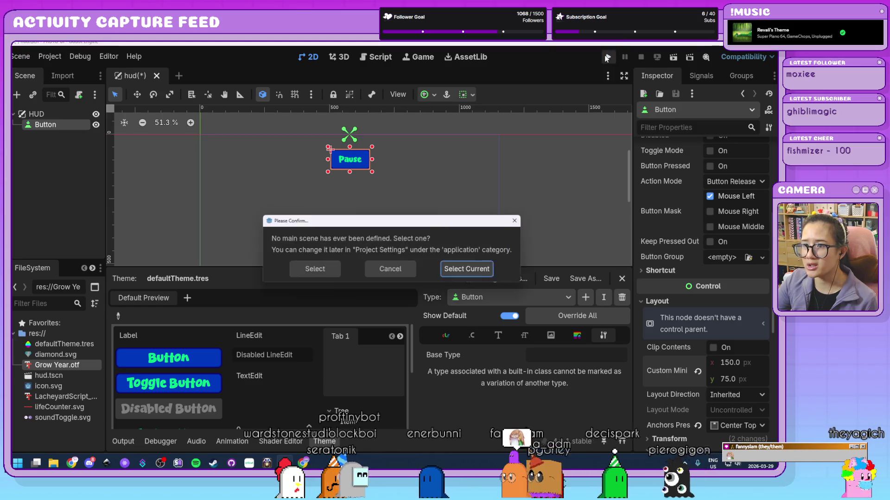
click(466, 270)
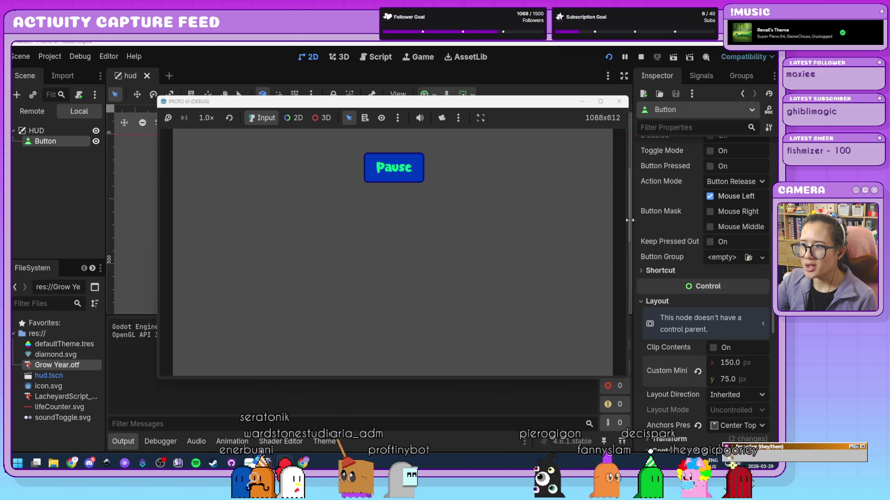
mouse_move(627, 218)
mouse_down()
mouse_move(747, 225)
mouse_move(358, 232)
mouse_move(597, 251)
mouse_move(720, 272)
mouse_move(317, 246)
mouse_move(487, 244)
mouse_move(625, 260)
mouse_up()
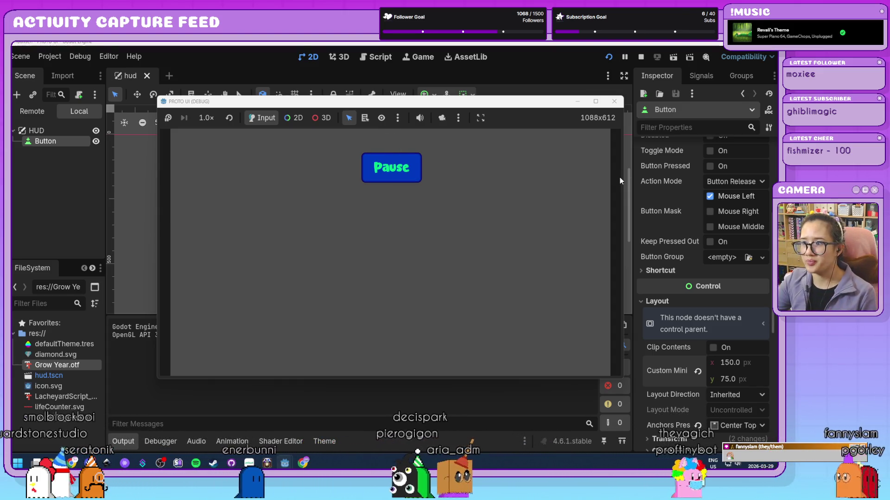
click(615, 101)
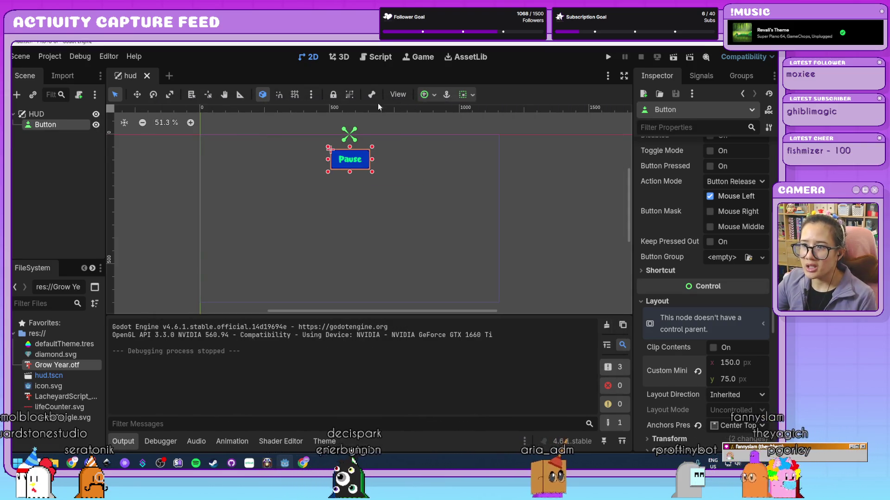
Step: Apply the Top Left anchor preset and playtest it with a resized game window
click(424, 94)
click(435, 134)
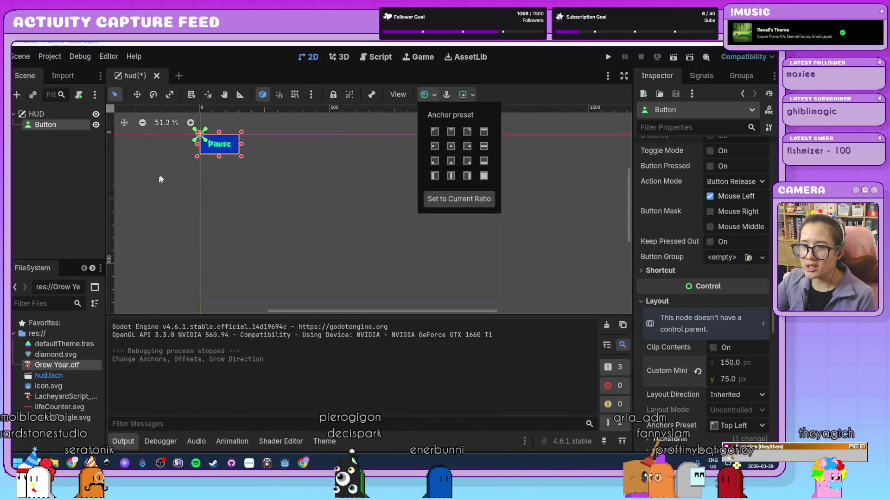
click(222, 150)
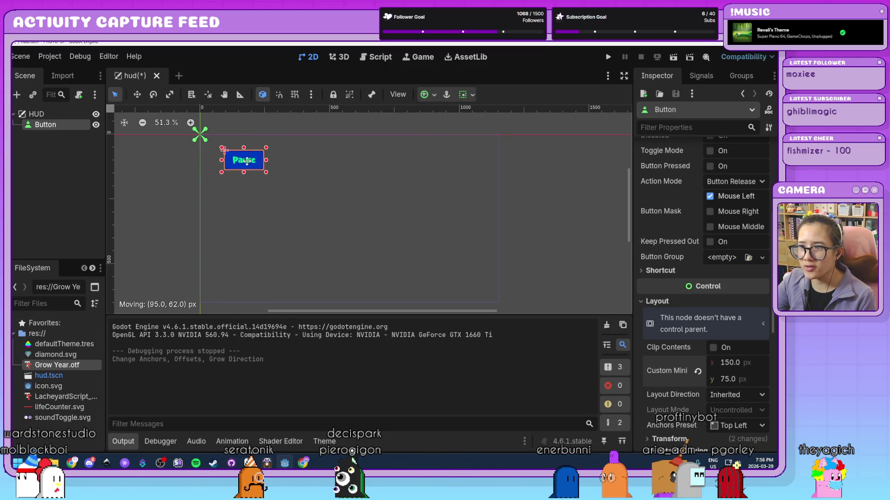
click(607, 58)
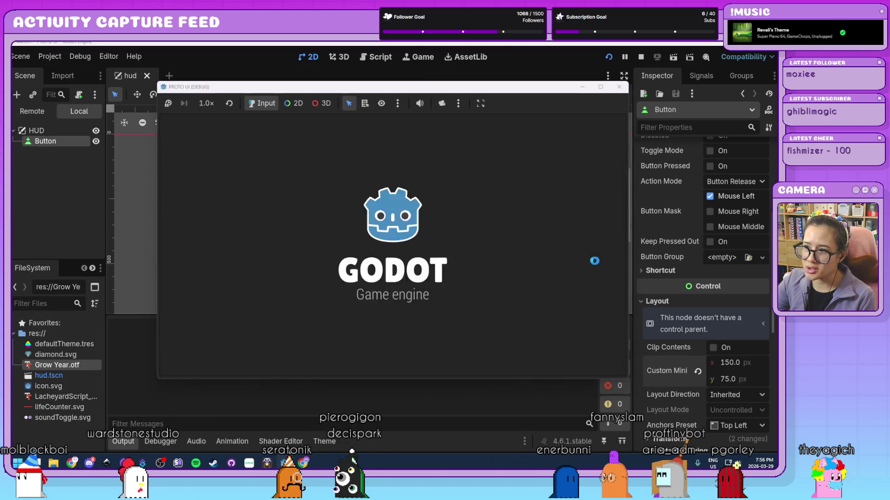
mouse_move(628, 260)
mouse_down()
mouse_move(561, 261)
mouse_move(547, 274)
mouse_move(403, 263)
mouse_move(668, 278)
mouse_move(454, 276)
mouse_move(602, 285)
mouse_move(437, 290)
mouse_move(674, 304)
mouse_up()
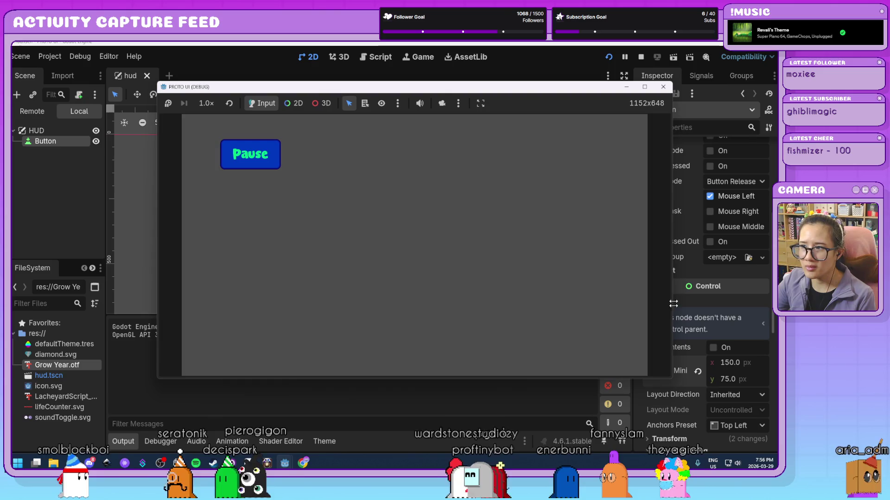
click(666, 89)
Step: Apply the Top Right anchor preset and playtest how the button follows the window
click(433, 95)
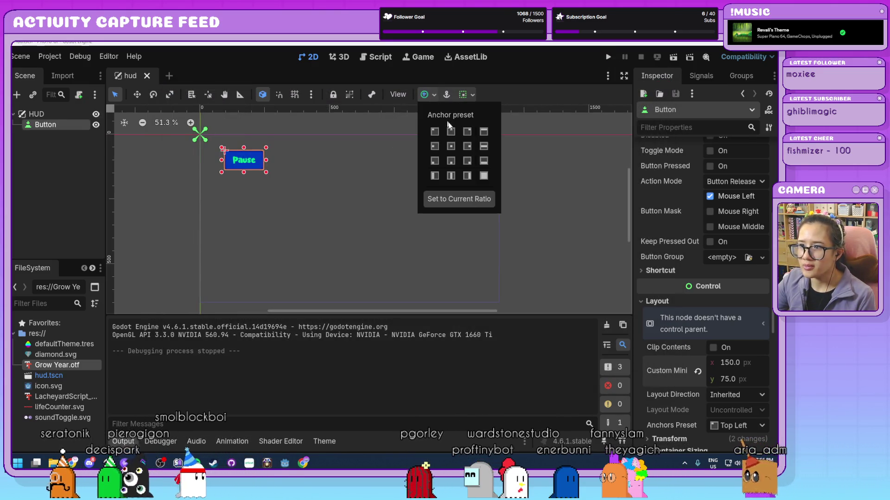
click(468, 132)
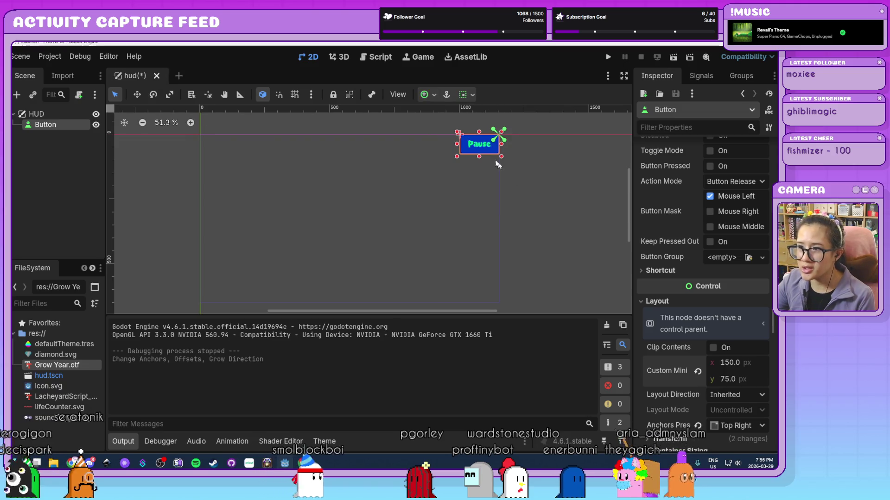
click(608, 57)
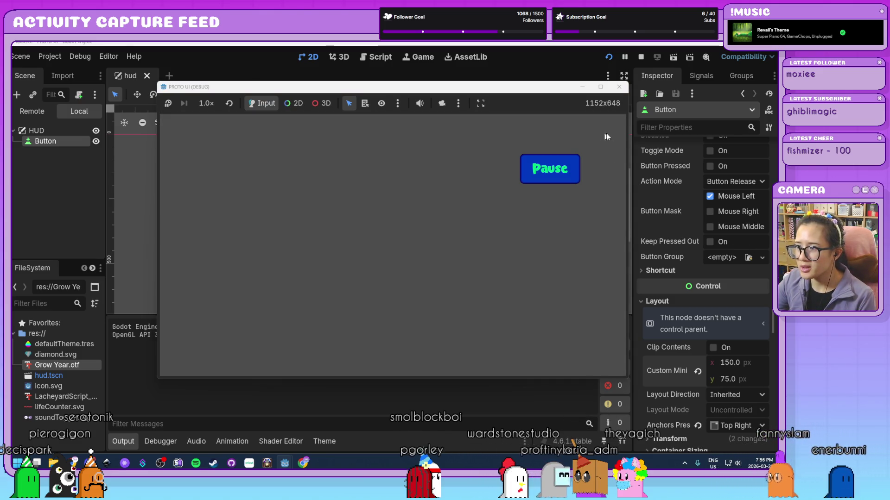
mouse_move(629, 134)
mouse_down()
mouse_move(695, 153)
mouse_move(601, 169)
mouse_move(499, 135)
mouse_move(610, 191)
mouse_move(435, 211)
mouse_move(415, 190)
mouse_up()
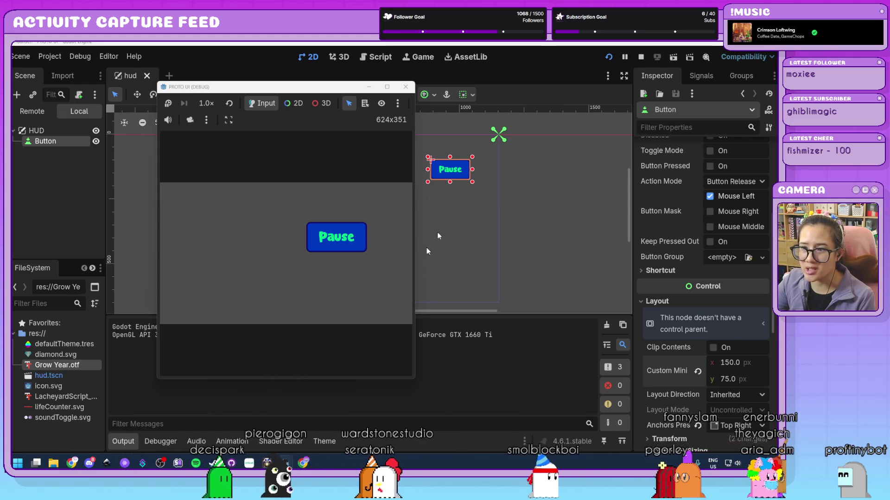
click(404, 88)
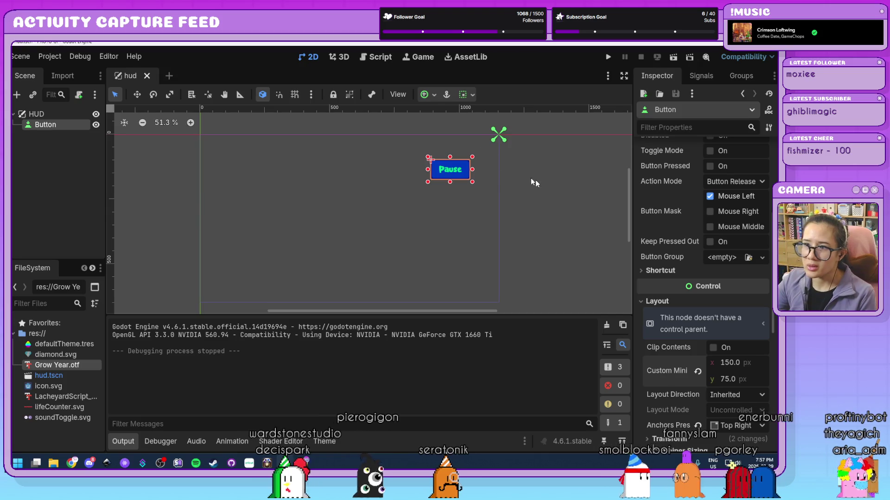
Step: Try the Top Left and Full Rect presets, then undo the full-screen stretch
click(435, 94)
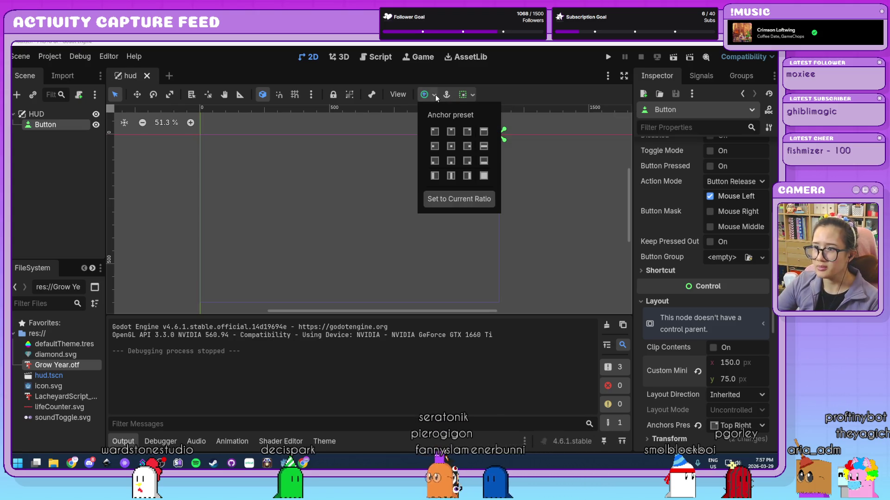
click(433, 132)
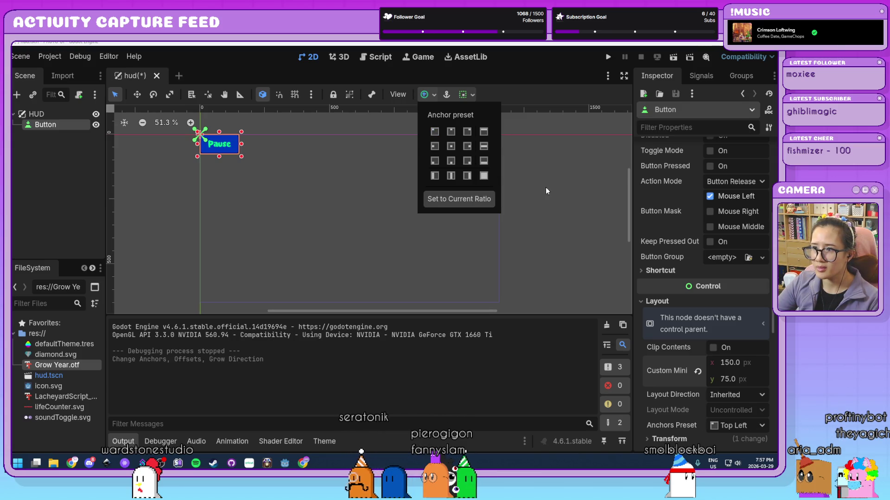
click(484, 176)
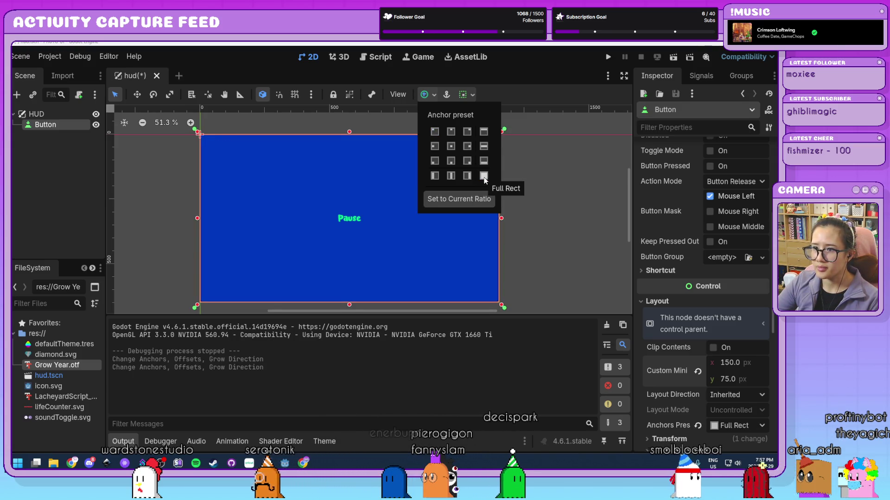
click(547, 207)
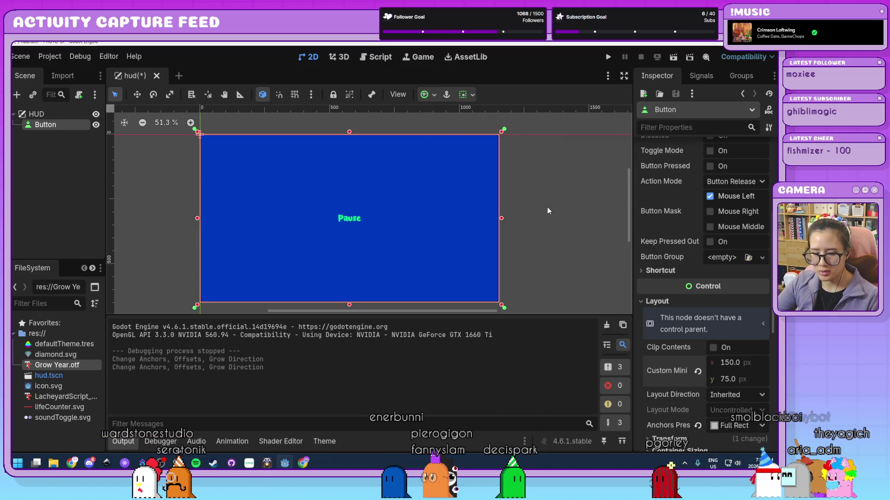
key(ctrl+z)
Step: Move the Pause button toward the top middle of the canvas
click(392, 215)
scroll(392, 213, down, 3)
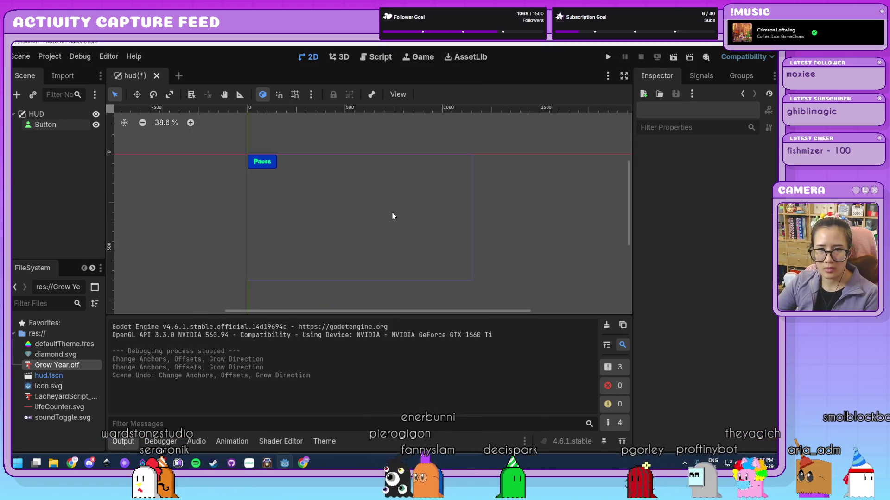
click(262, 163)
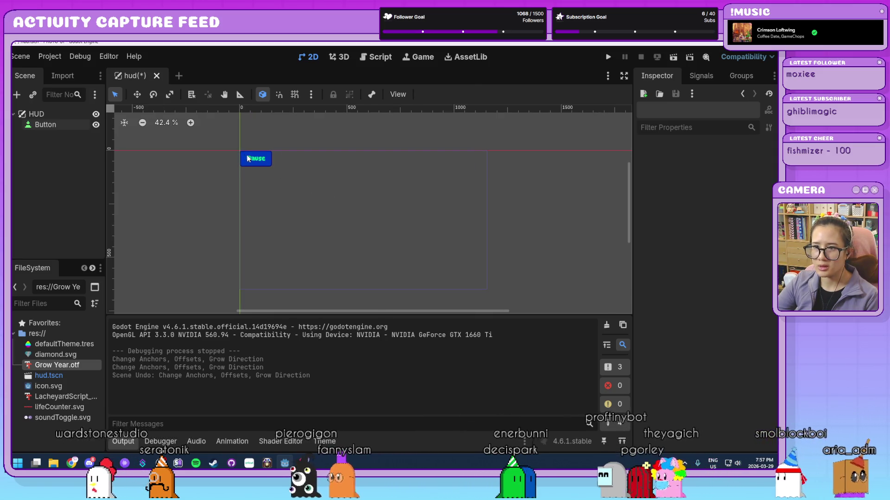
scroll(394, 215, up, 2)
drag(404, 217, 391, 221)
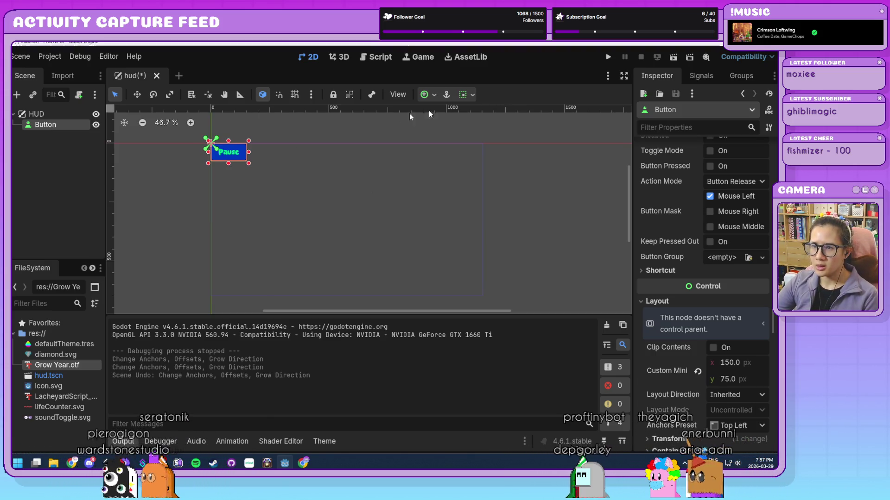
mouse_move(237, 156)
mouse_down()
mouse_move(324, 182)
mouse_move(372, 166)
mouse_move(362, 172)
mouse_up()
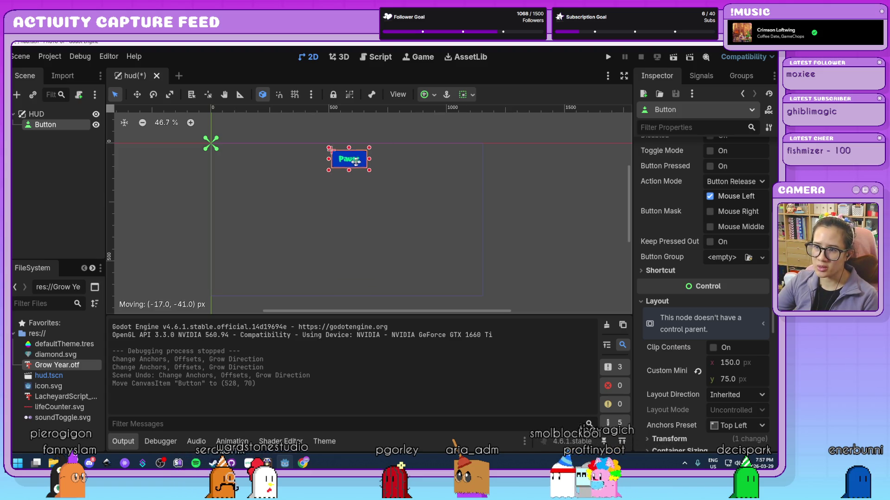
drag(356, 161, 361, 168)
Step: Apply the Center Top anchor preset and settle the button at the top centre
click(428, 94)
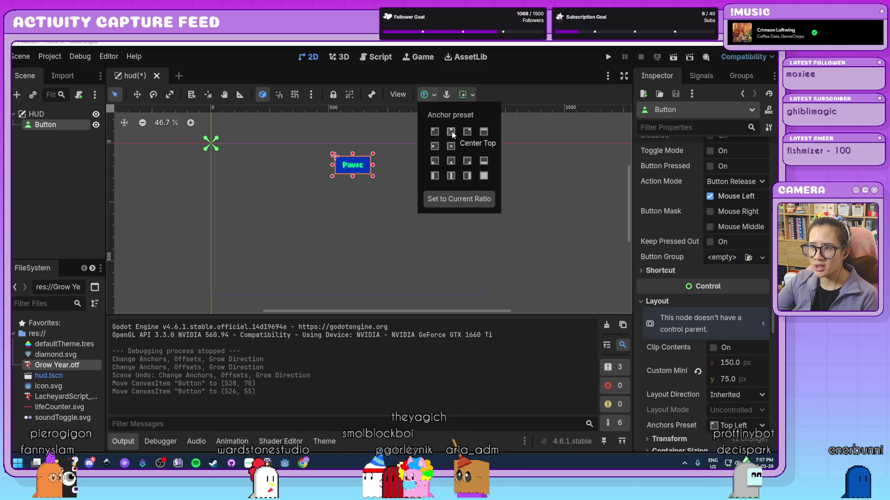
click(451, 178)
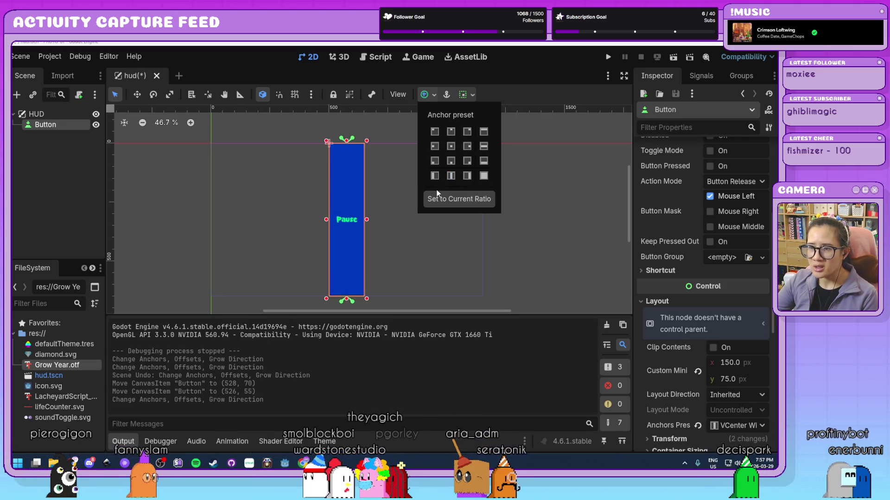
click(449, 132)
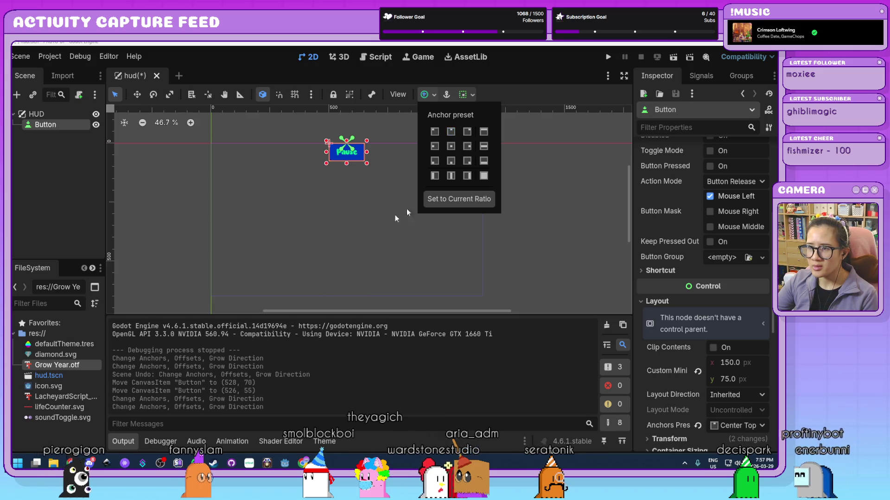
click(361, 238)
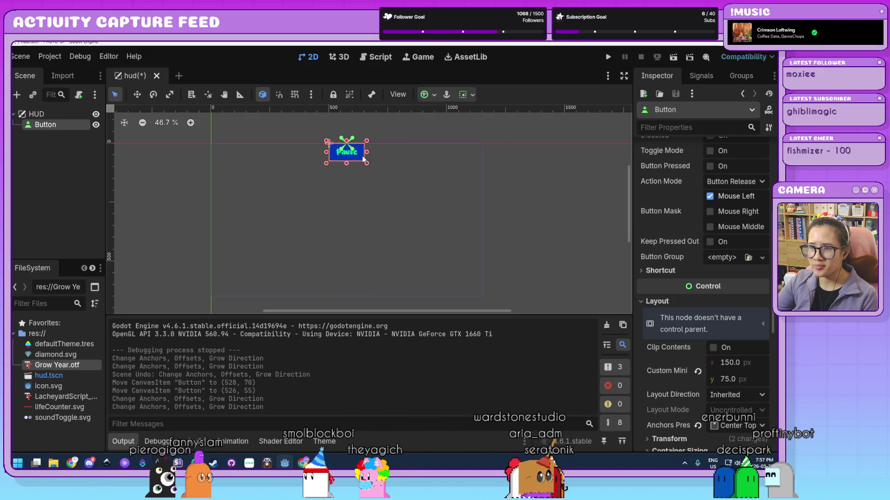
drag(347, 165, 347, 165)
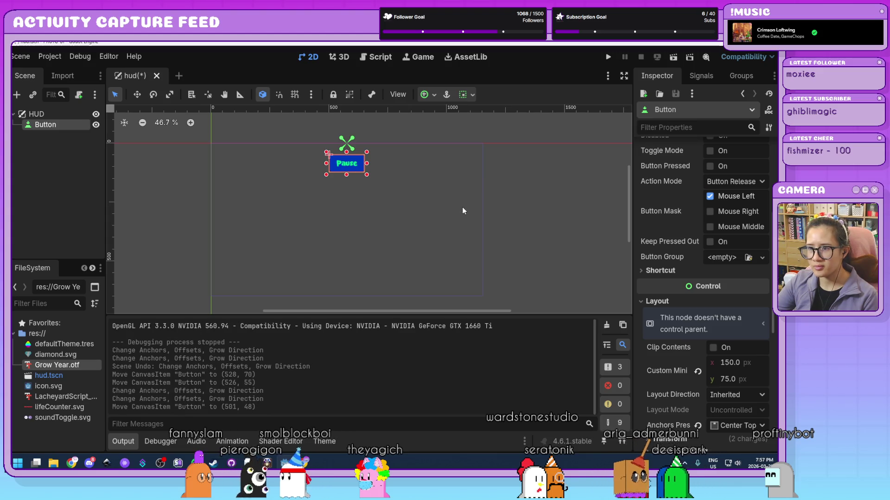
click(462, 210)
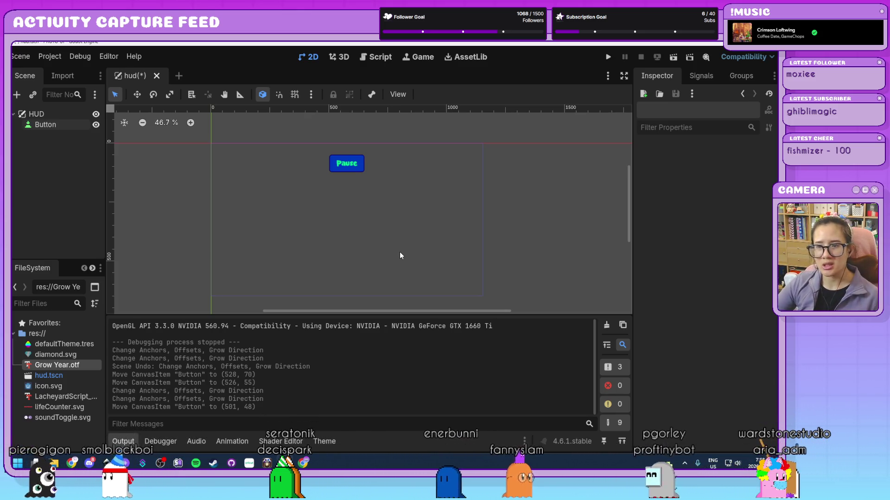
Step: Rename the Button node to buttonPause and save the hud scene
double_click(61, 124)
text(bu)
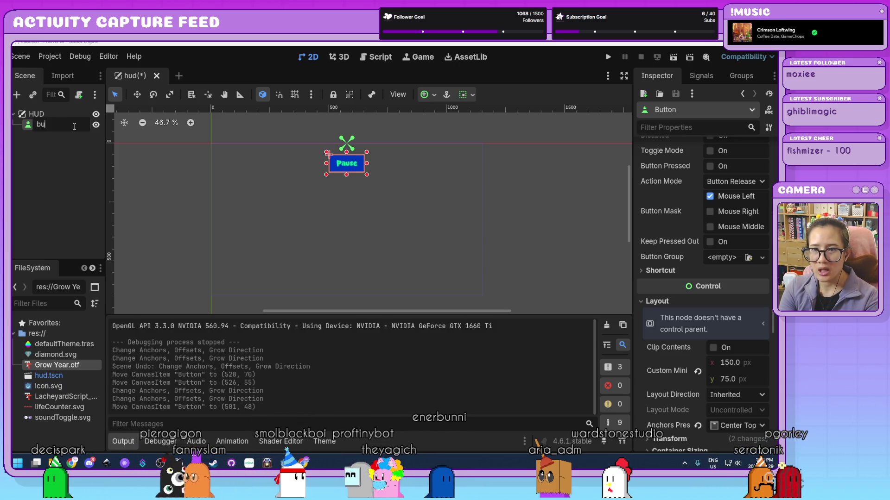
text(tton_paus)
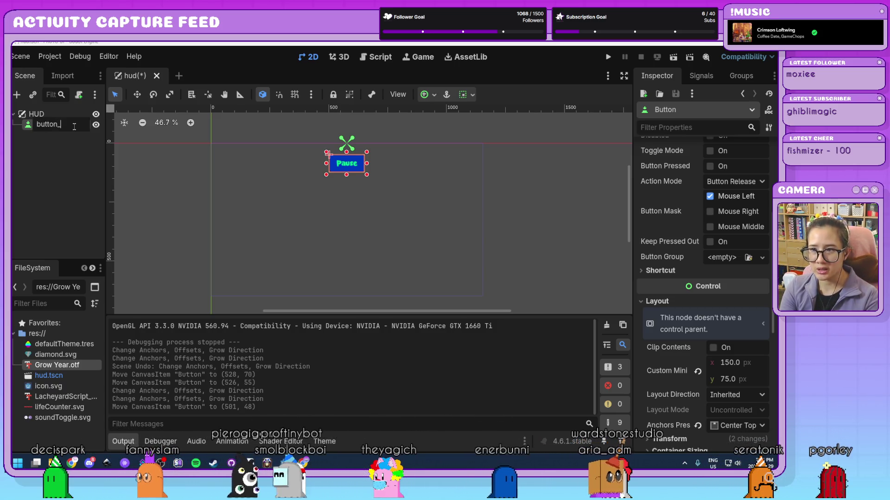
text(e)
key(Return)
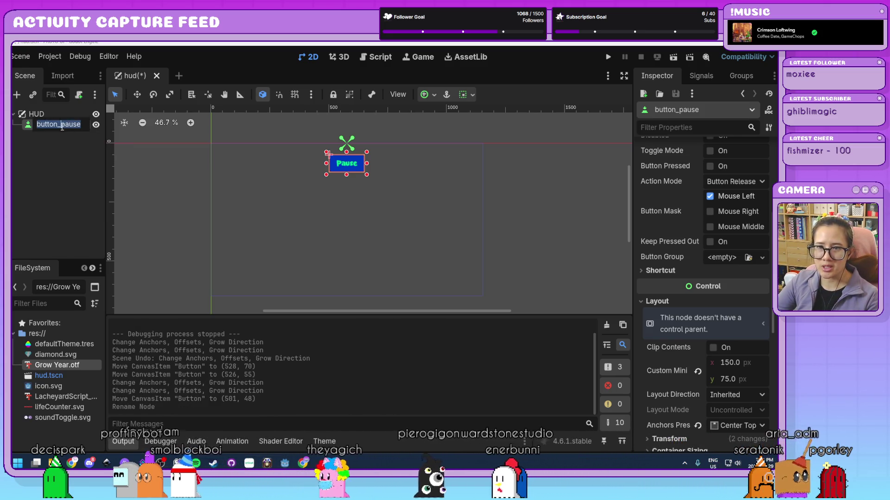
text(buttonPause)
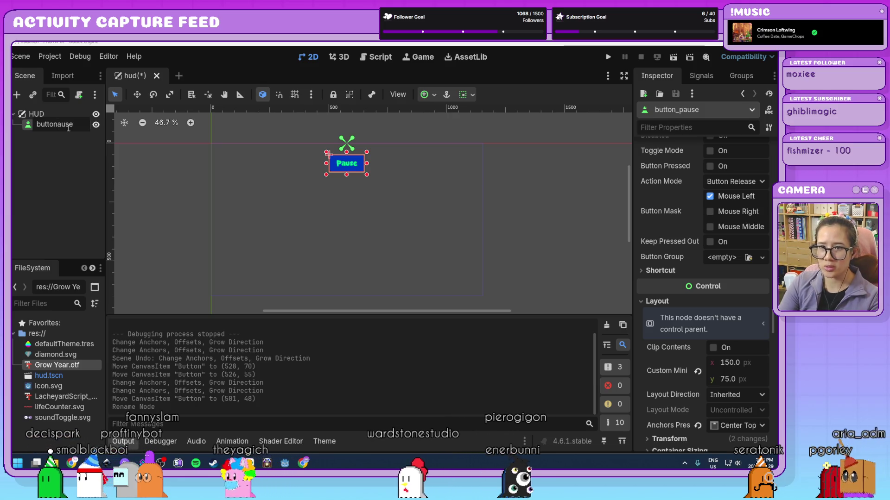
key(Return)
click(68, 157)
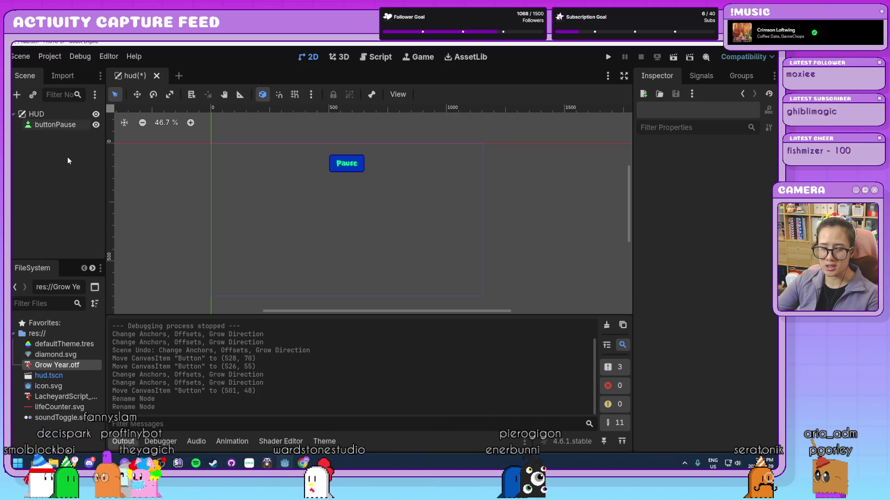
key(ctrl+s)
Step: Add Button, Button2 and Button3 as children of the HUD node
click(55, 114)
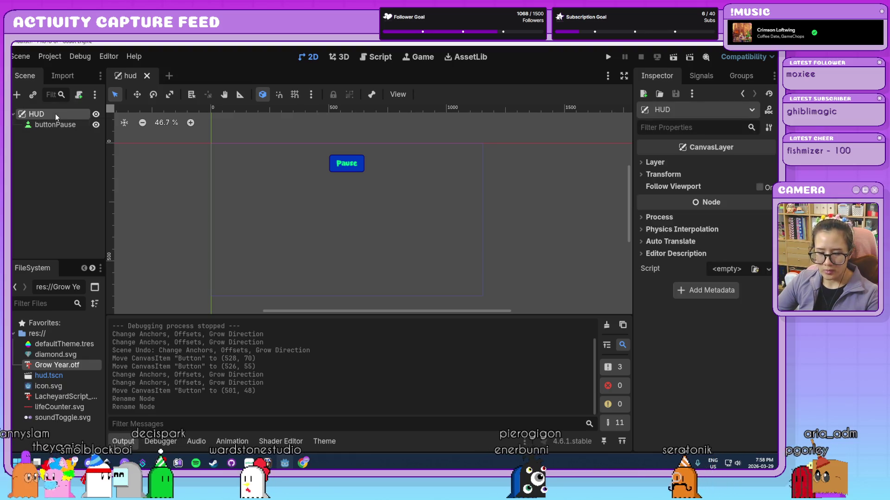
key(ctrl+a)
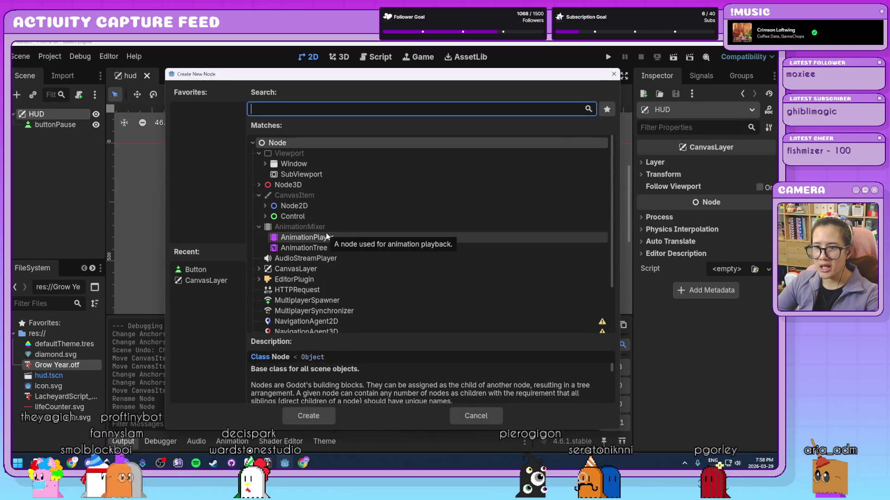
click(220, 270)
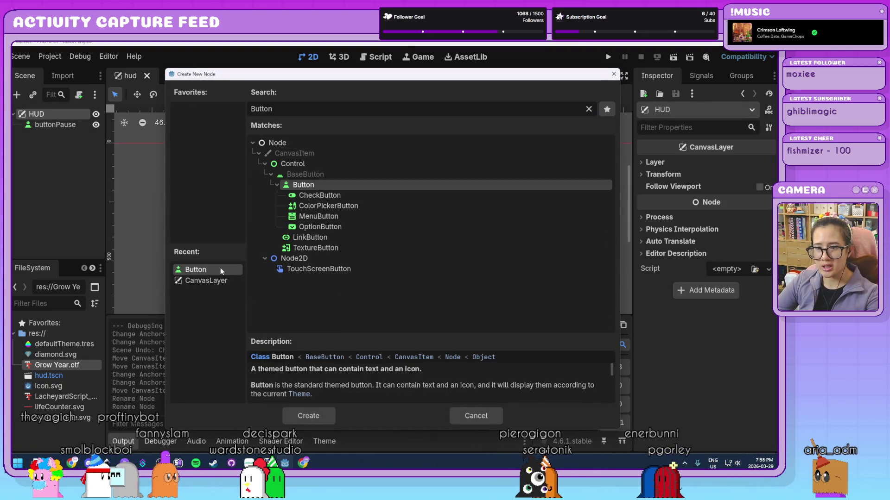
click(316, 417)
click(49, 113)
key(ctrl+a)
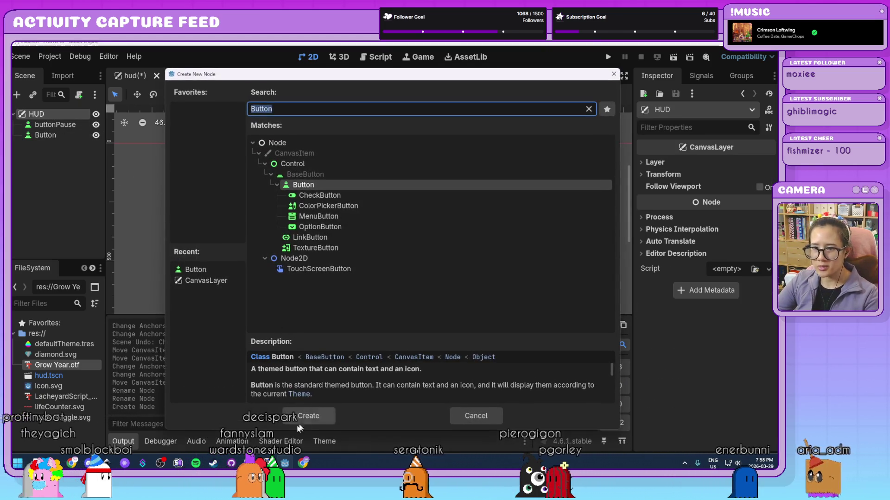
click(301, 412)
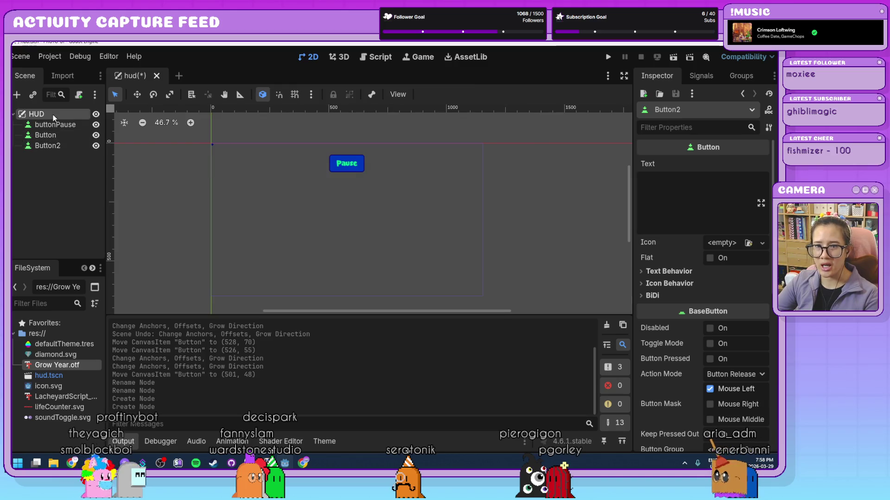
click(53, 115)
key(ctrl+a)
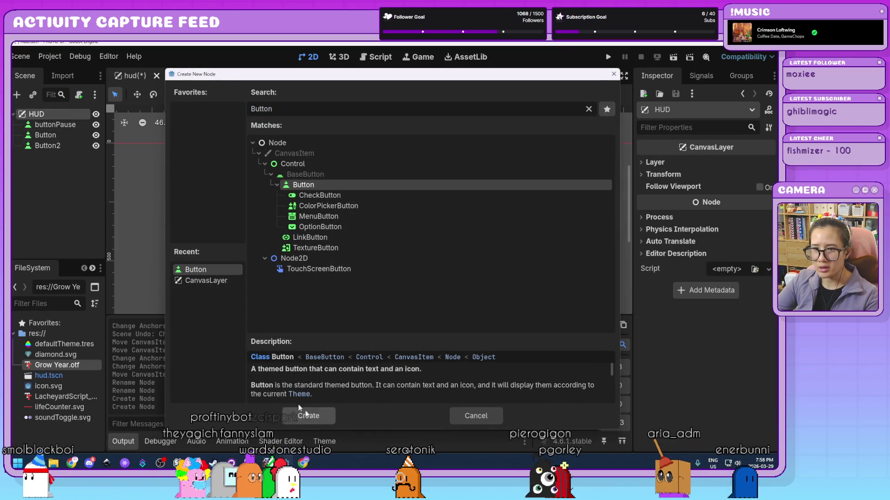
click(304, 411)
Step: Add Button4, Button5 and Button6 under HUD, then select the first new Button
click(57, 115)
key(ctrl+a)
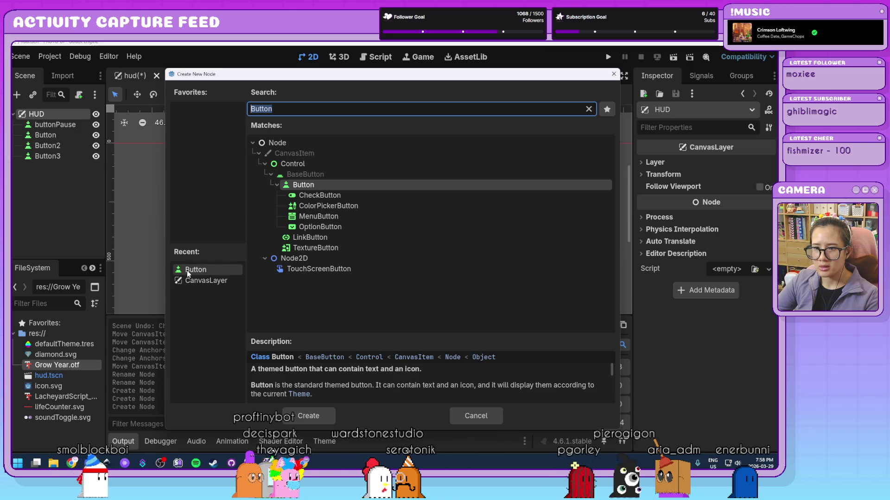
key(Return)
click(47, 114)
key(ctrl+a)
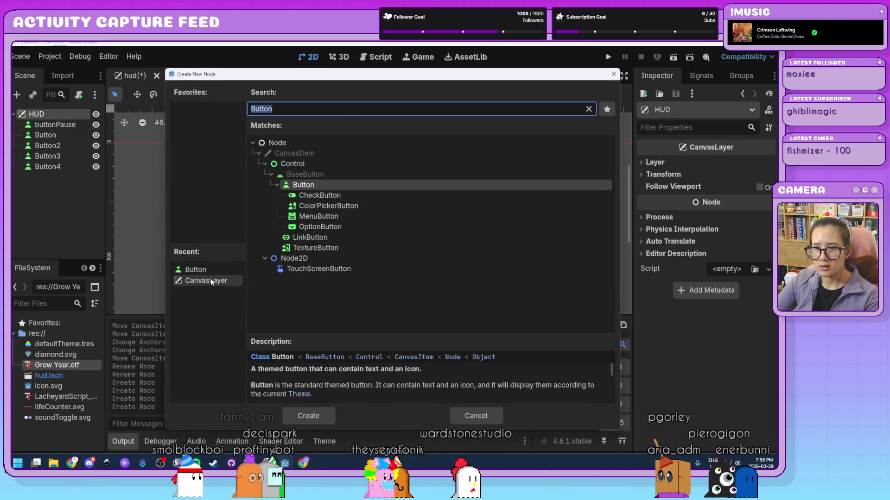
double_click(204, 271)
click(51, 115)
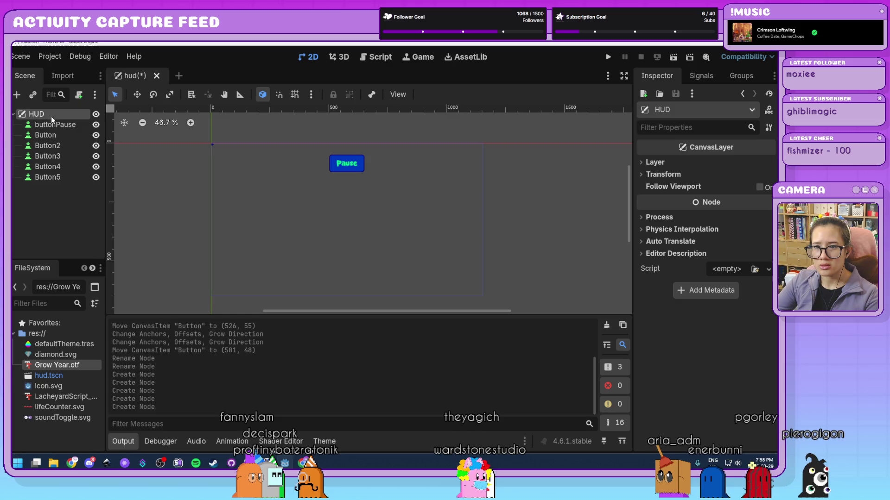
key(ctrl+a)
double_click(203, 270)
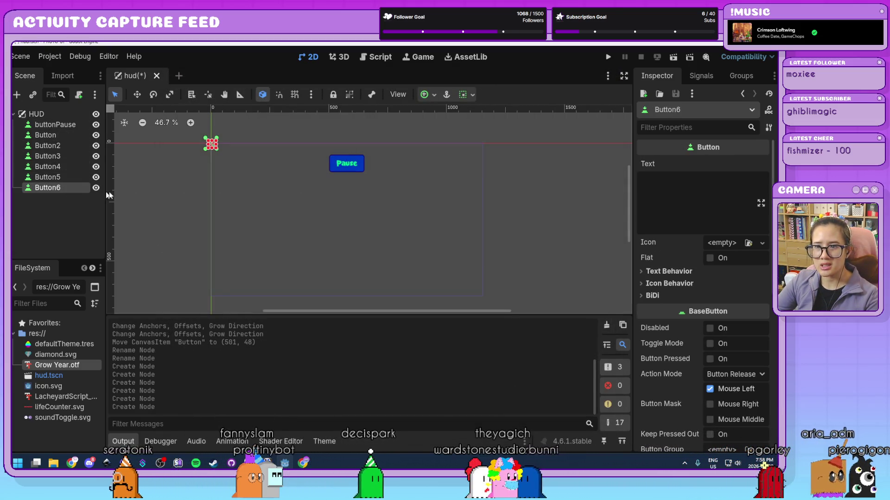
click(54, 124)
click(45, 135)
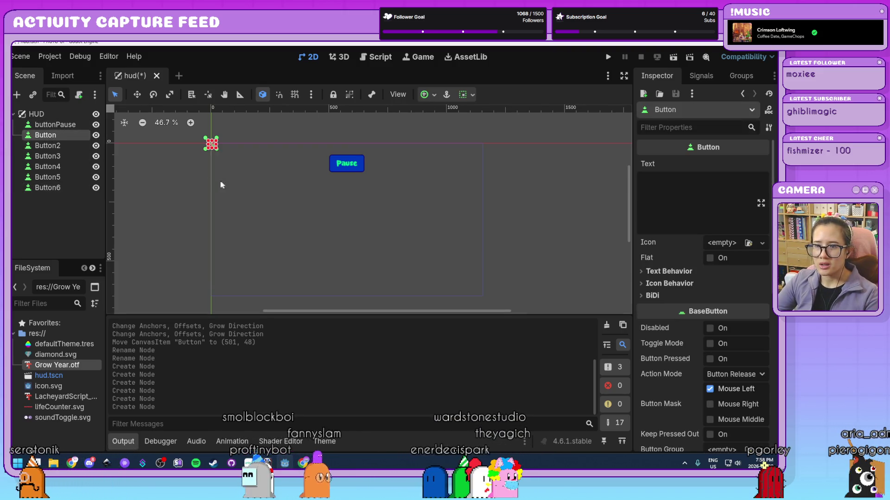
Step: Label the first two buttons Health Up and Health Down and lower them on the canvas
click(663, 200)
text(Health Up)
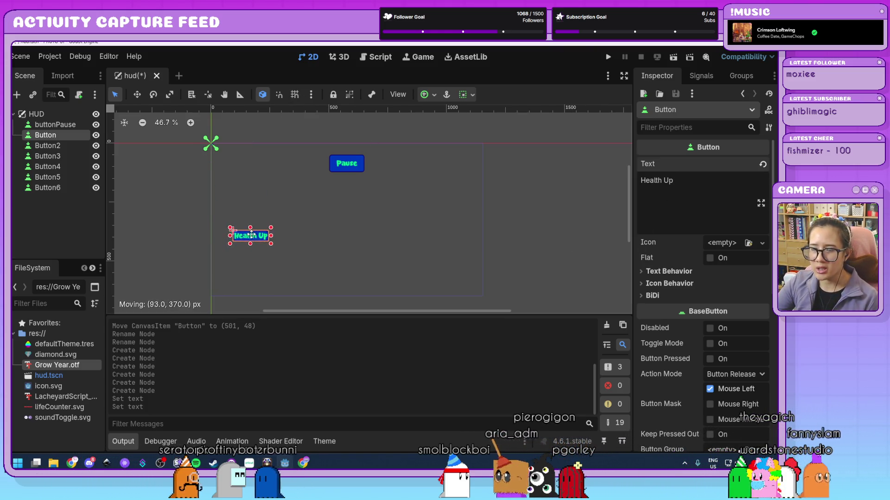
drag(248, 230, 256, 236)
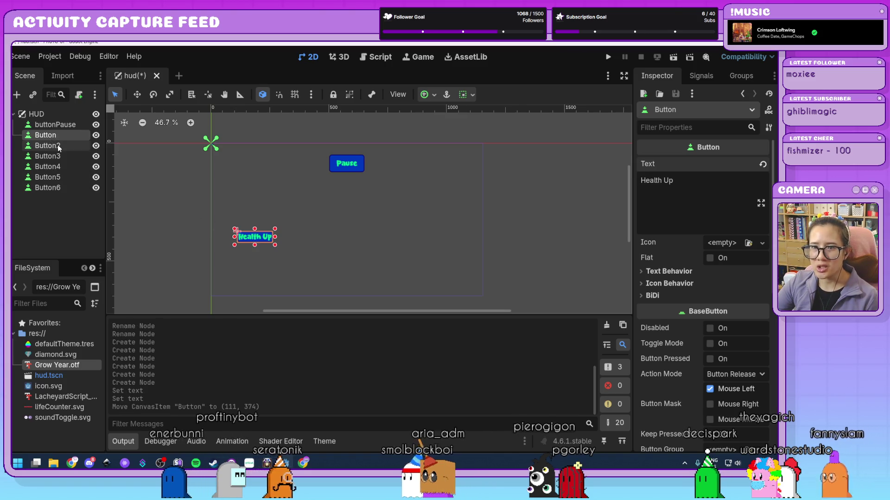
click(51, 146)
click(685, 196)
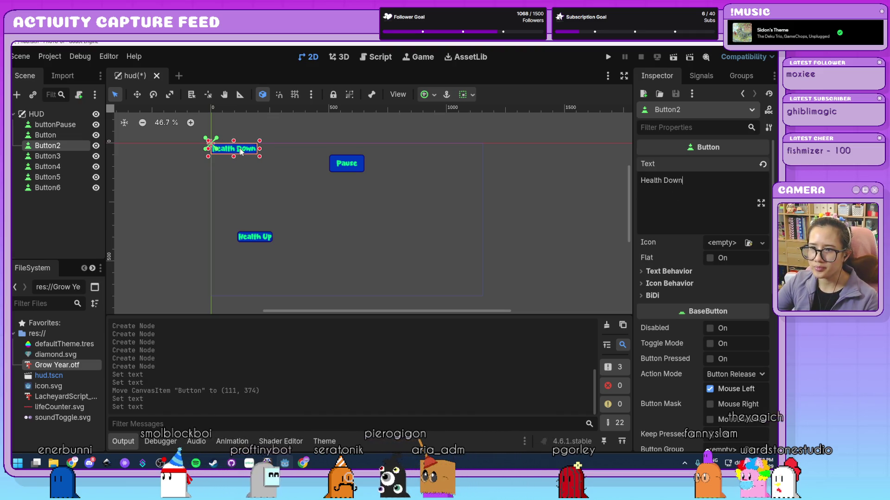
drag(261, 256, 261, 257)
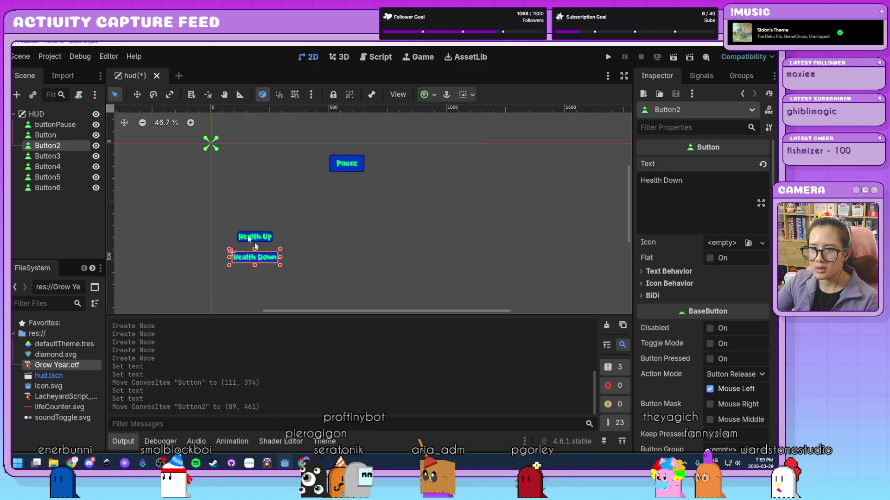
Step: Label Button3 'Score Up' and arrange it left of the Health Up/Down pair
click(57, 156)
click(697, 207)
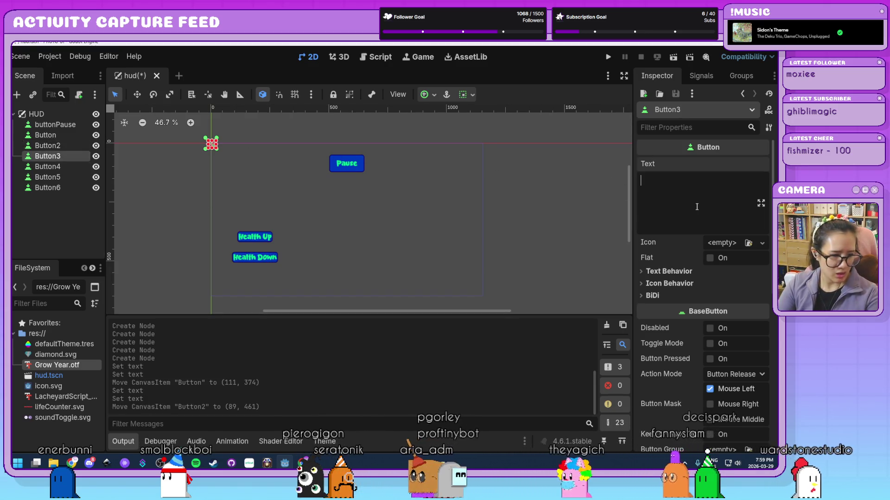
text(Lives)
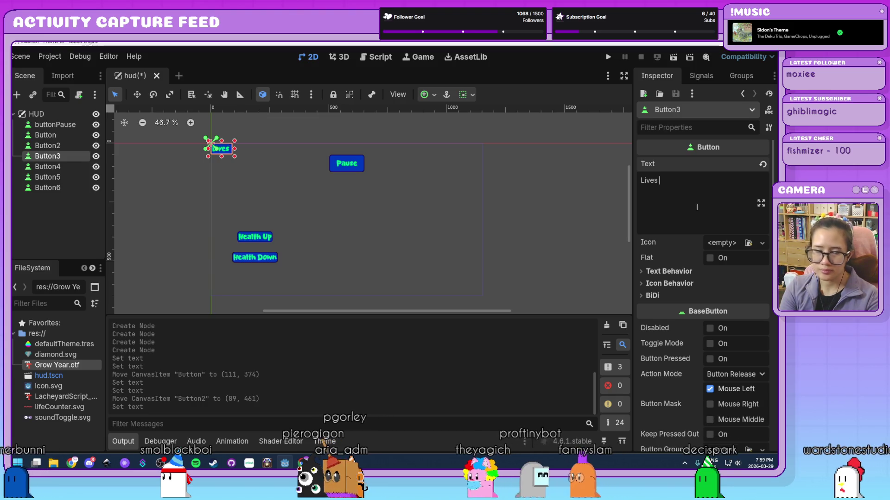
key(BackSpace)
key(BackSpace)
key(BackSpace)
text(Sco)
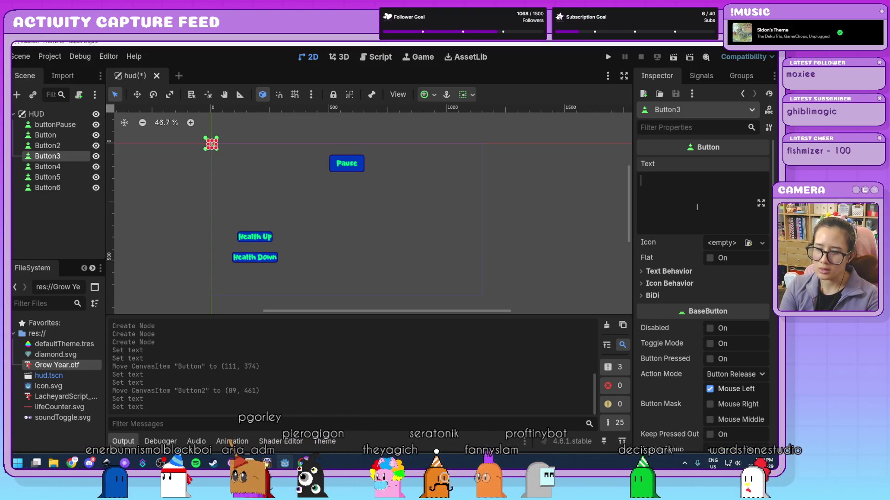
text(re Up)
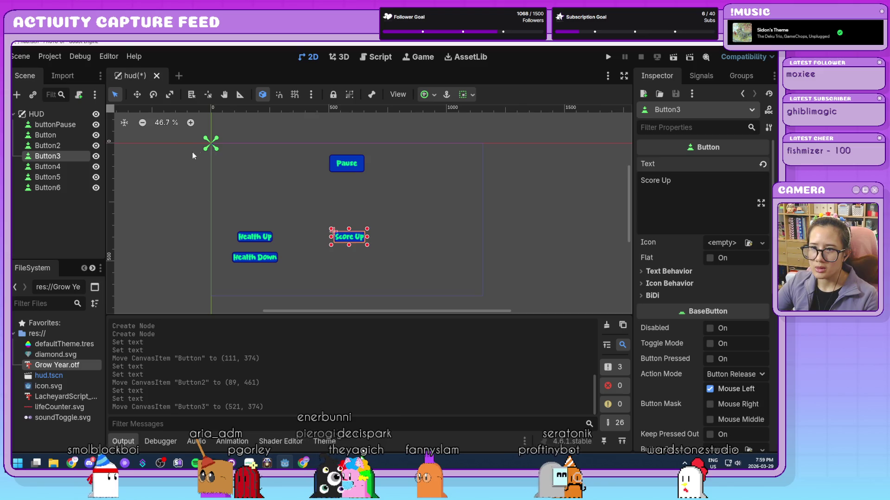
drag(250, 236, 343, 267)
drag(253, 257, 344, 285)
mouse_move(353, 242)
mouse_down()
mouse_move(263, 243)
mouse_move(250, 233)
mouse_up()
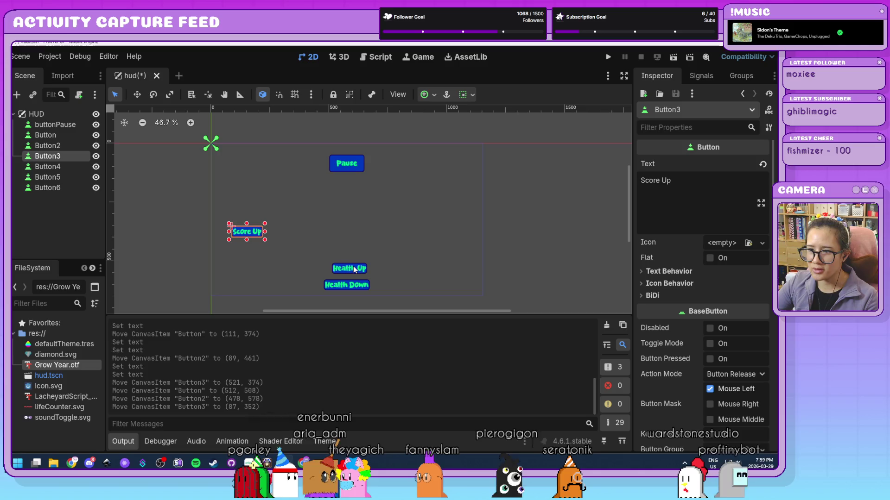
drag(353, 264, 348, 231)
drag(346, 285, 346, 256)
mouse_move(247, 232)
mouse_down()
mouse_move(270, 233)
mouse_move(257, 233)
mouse_up()
Step: Label Button4 'Score Down' below Score Up and Button5 'Lives Up' right of Health Up
click(48, 167)
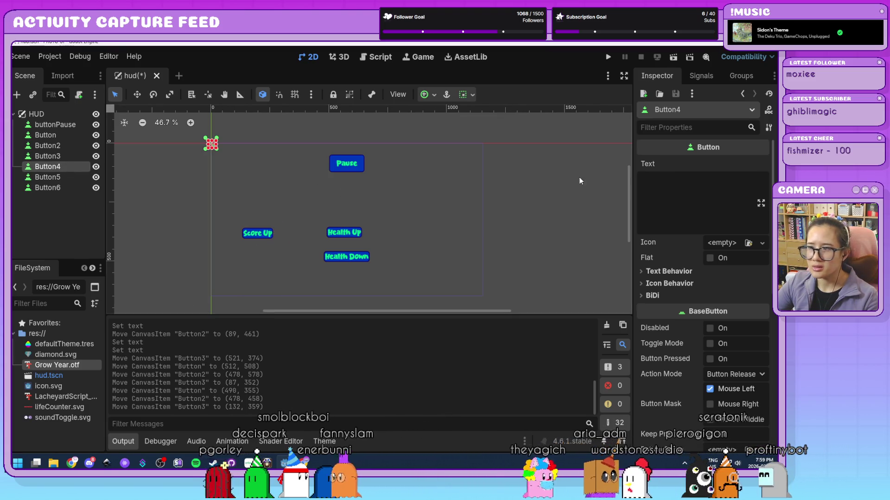
click(667, 195)
text(Score Down)
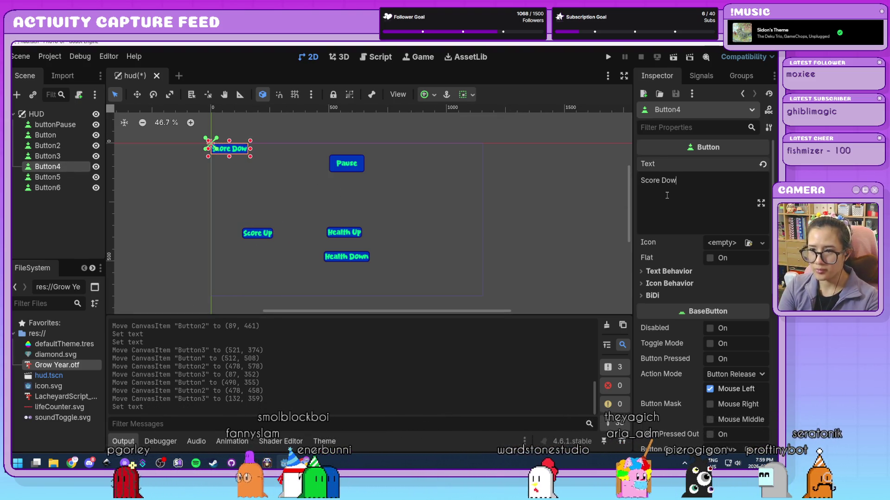
drag(241, 152, 268, 261)
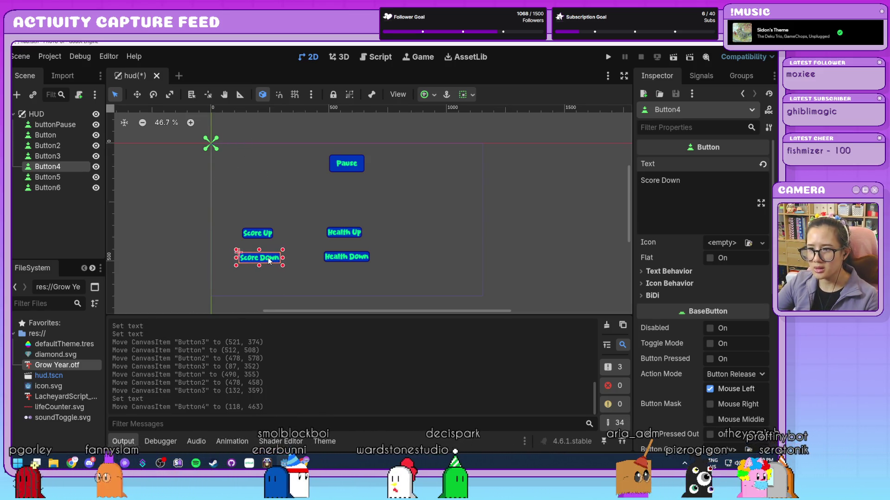
click(48, 177)
click(670, 194)
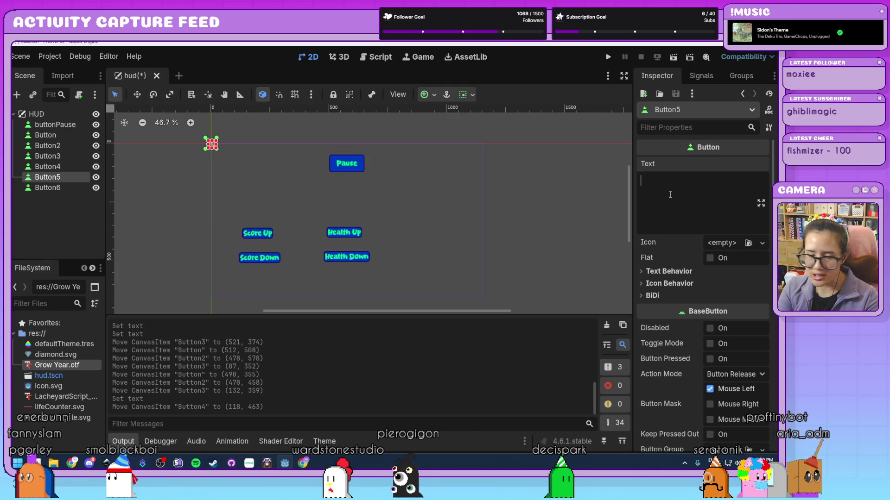
text(Lives )
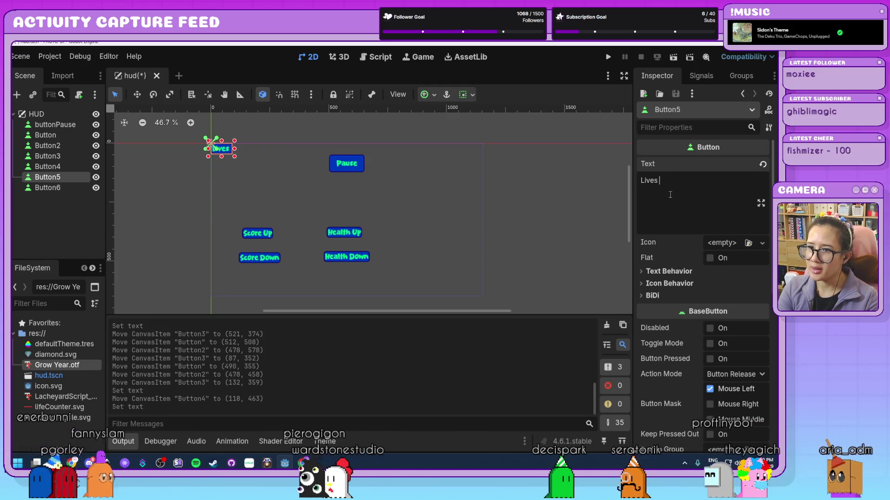
text(Up)
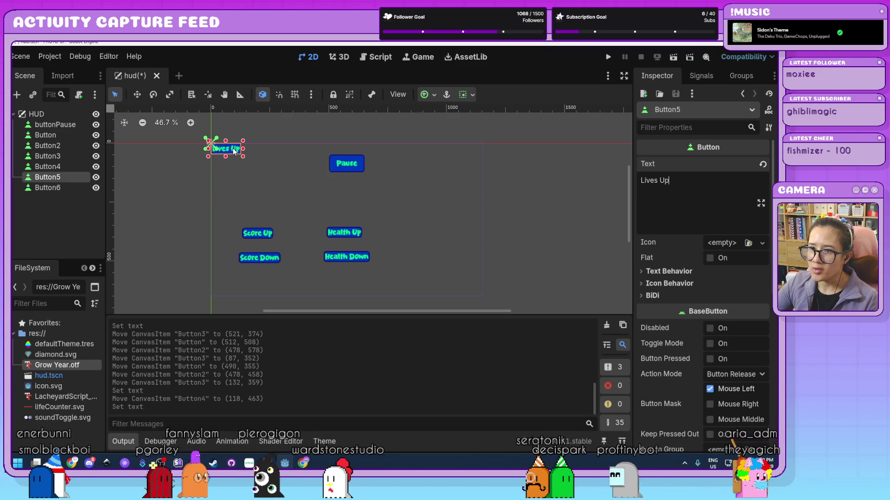
drag(234, 151, 452, 238)
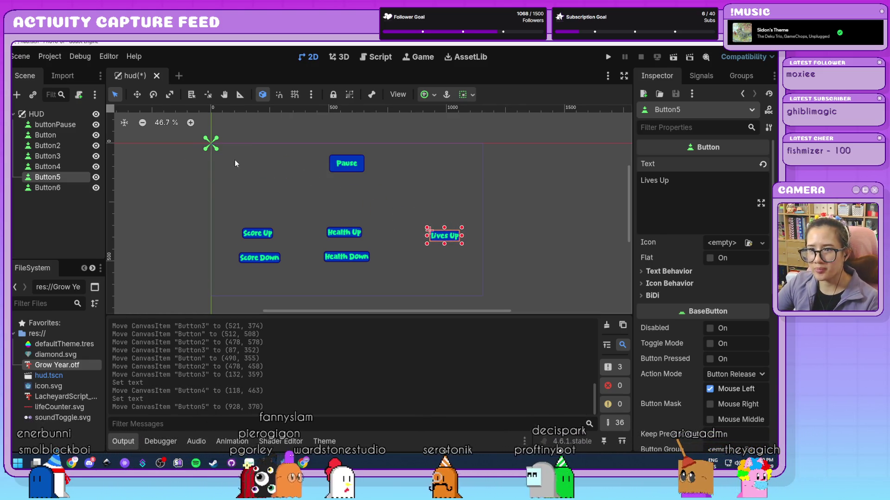
Step: Label Button6 'Lives Down' and place it beneath Lives Up
click(211, 142)
click(700, 195)
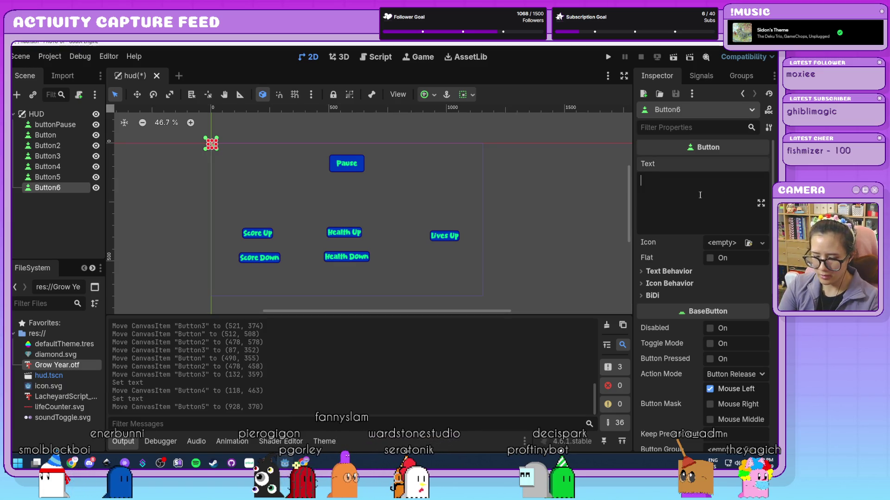
text(Lives Down)
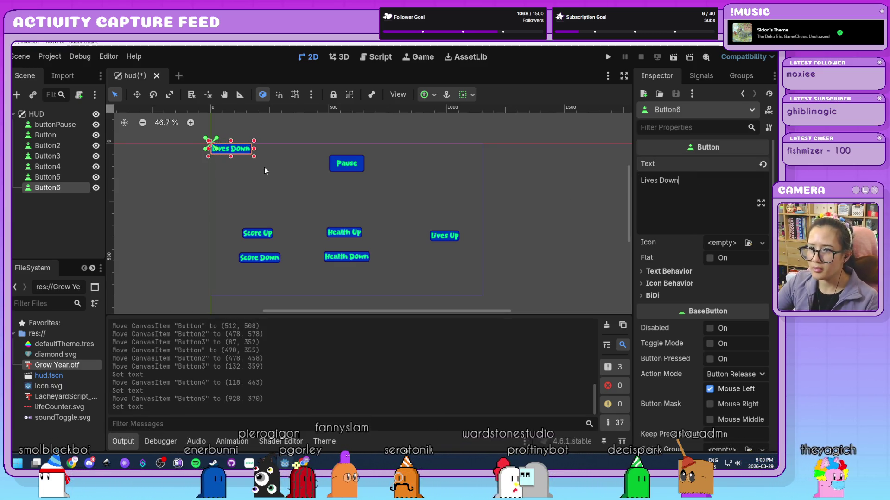
mouse_move(447, 257)
mouse_down()
mouse_move(436, 226)
mouse_move(444, 234)
mouse_move(434, 258)
mouse_move(450, 257)
mouse_up()
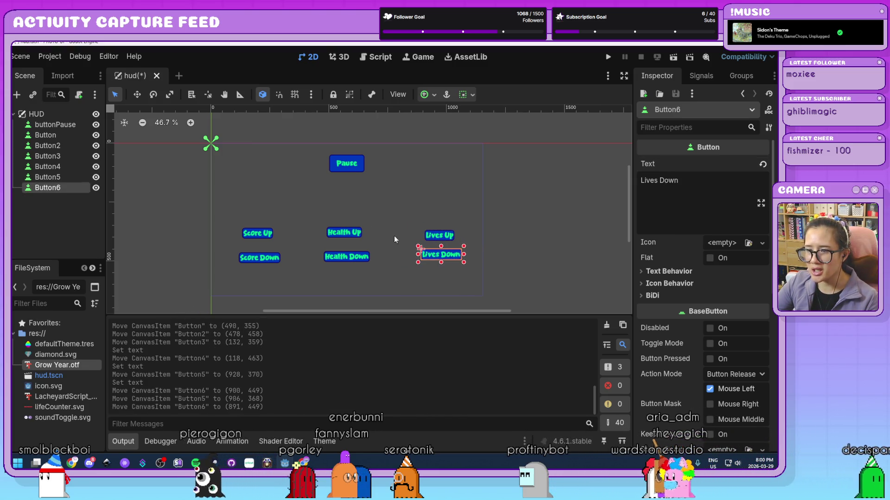
click(549, 233)
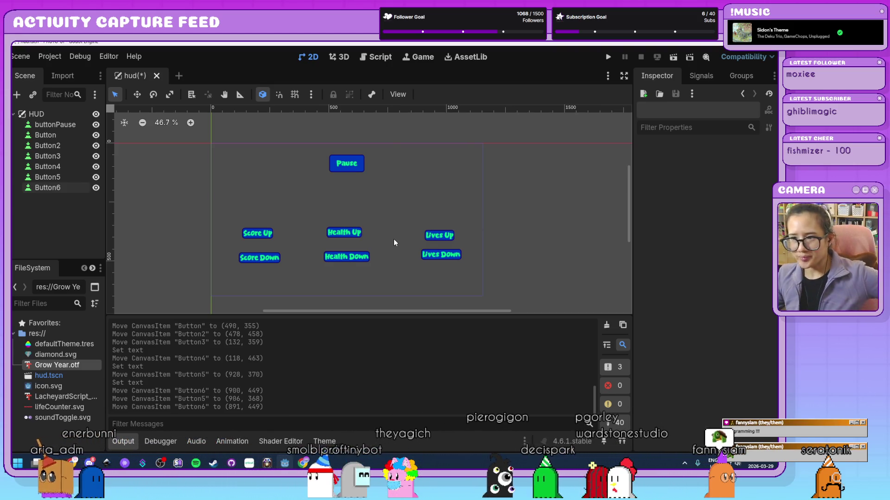
Step: Set the Score Up button's custom minimum size to 150 × 75 px
click(258, 236)
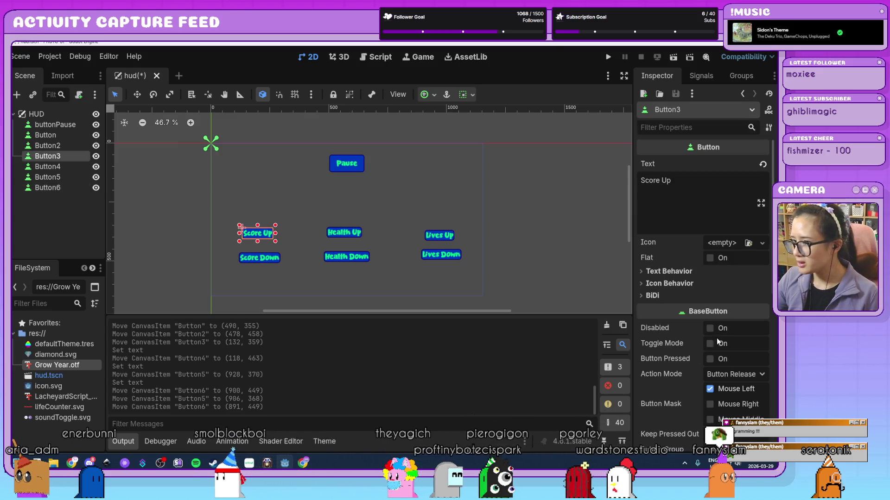
scroll(718, 342, down, 5)
click(693, 301)
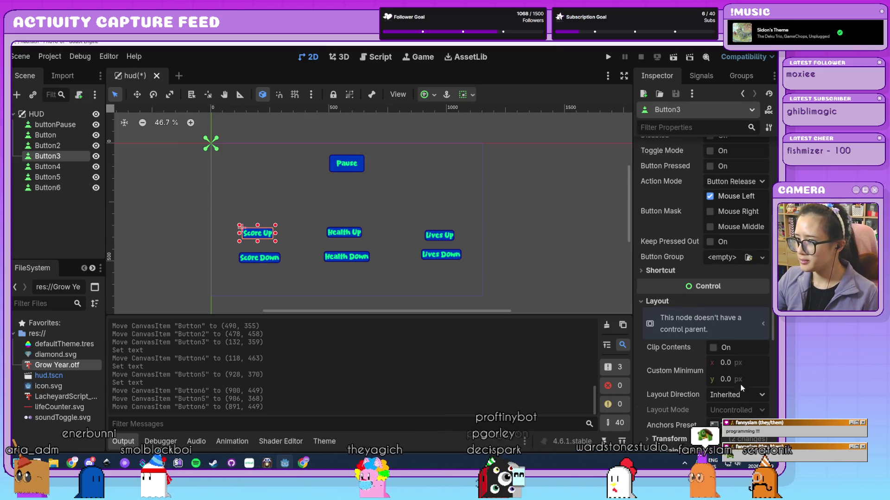
click(739, 364)
text(150)
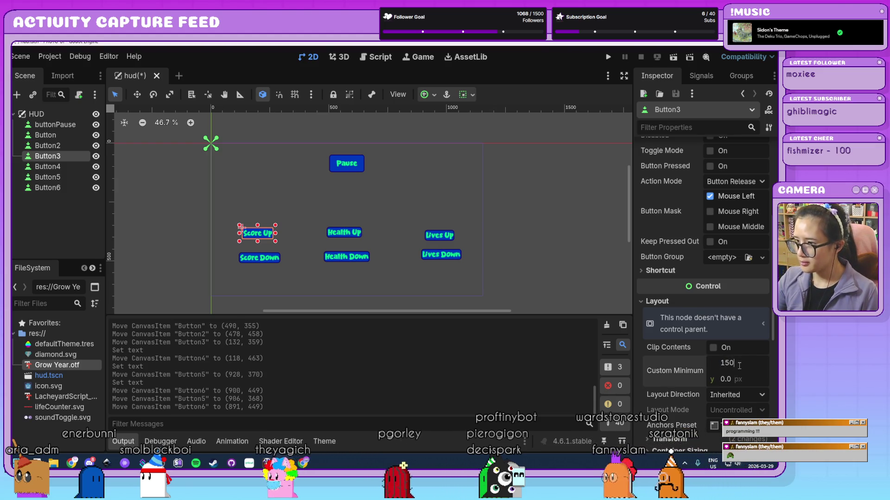
key(Tab)
text(0)
key(Return)
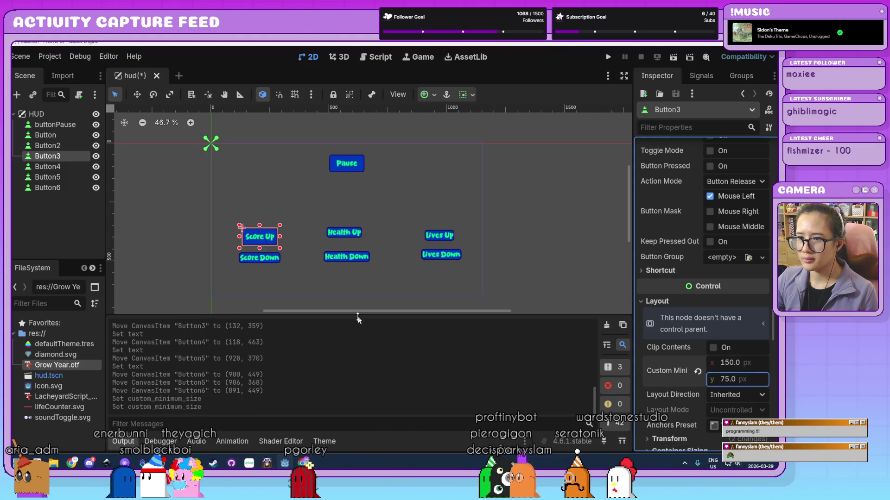
Step: Set the Score Down button's custom minimum size to 150 × 75 px
click(274, 260)
scroll(686, 373, down, 3)
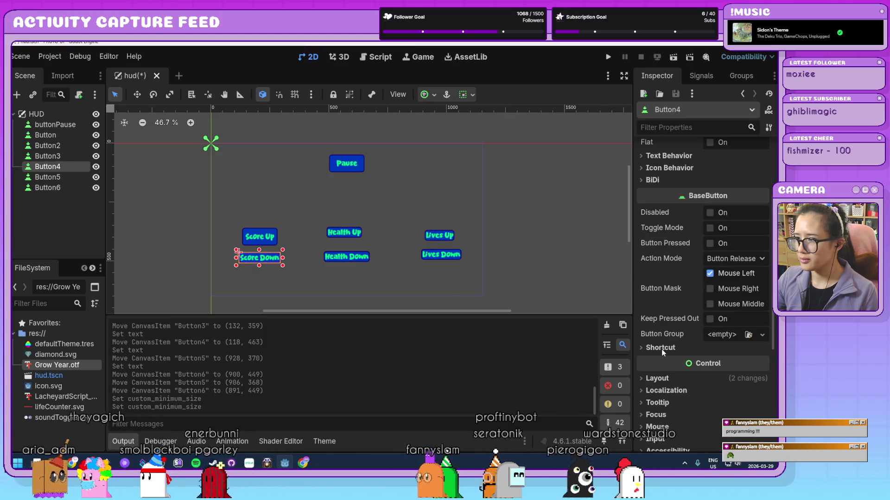
scroll(696, 387, down, 3)
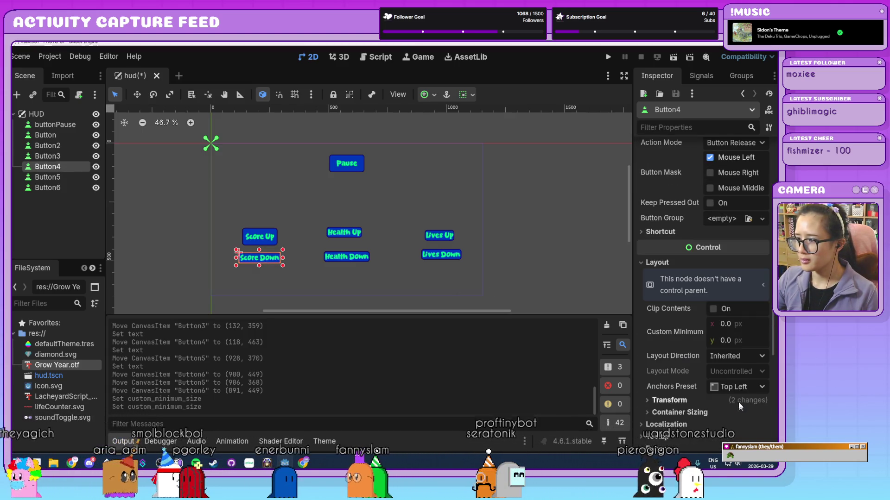
click(746, 327)
text(15)
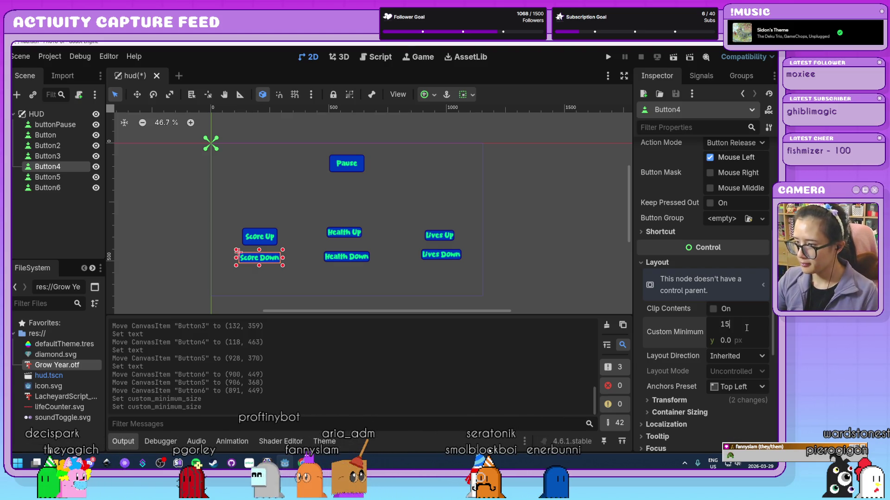
text(0)
key(Tab)
text(75)
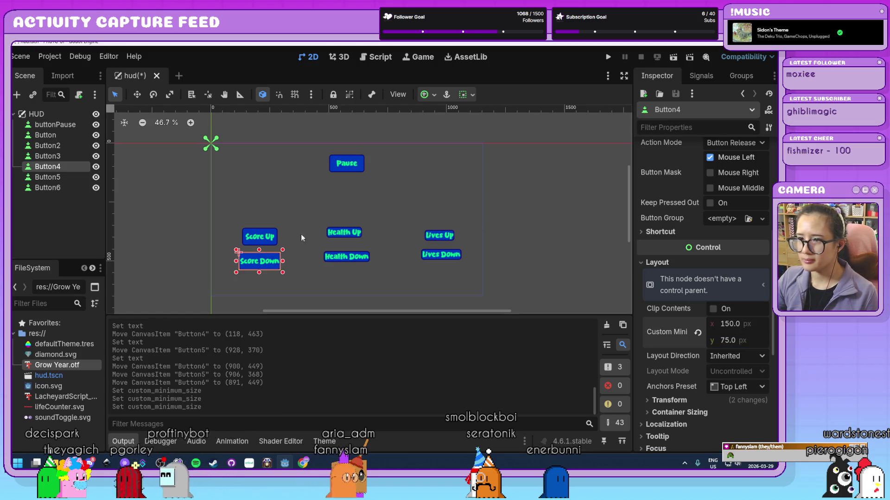
click(334, 236)
Step: Try a 200 px minimum width on Score Down, undo it, and save the hud scene
click(249, 264)
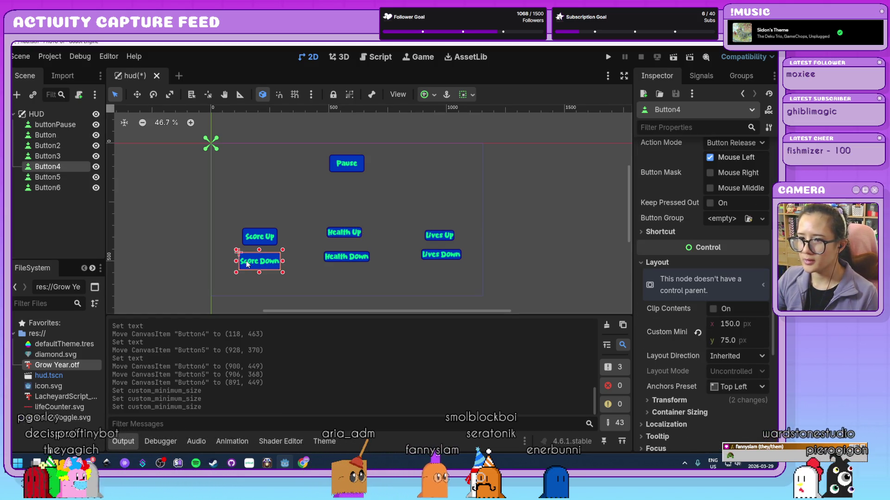
click(745, 327)
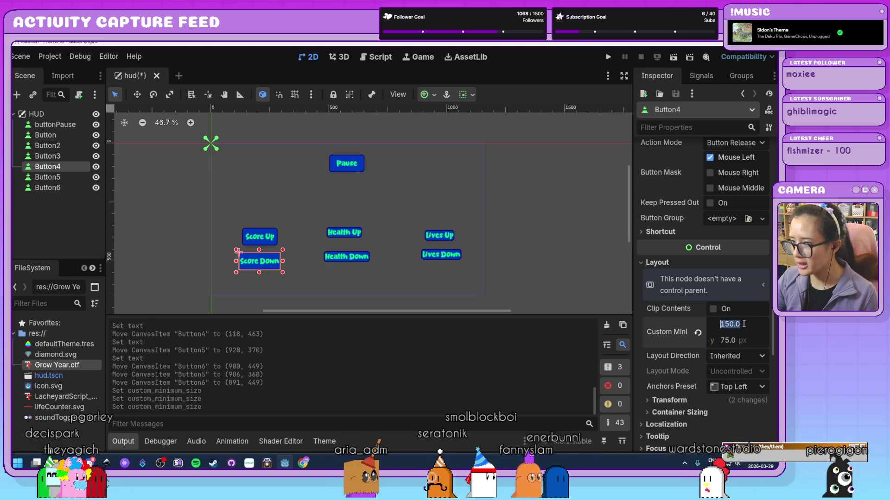
text(200)
key(Return)
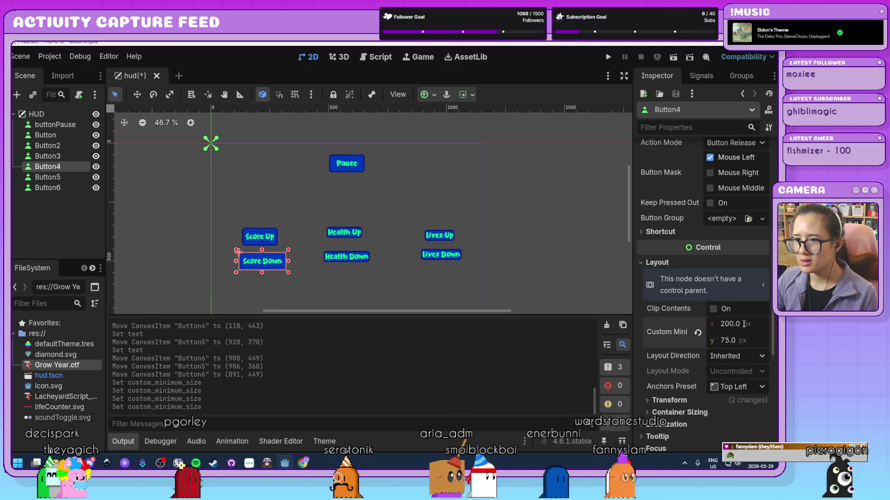
key(ctrl+z)
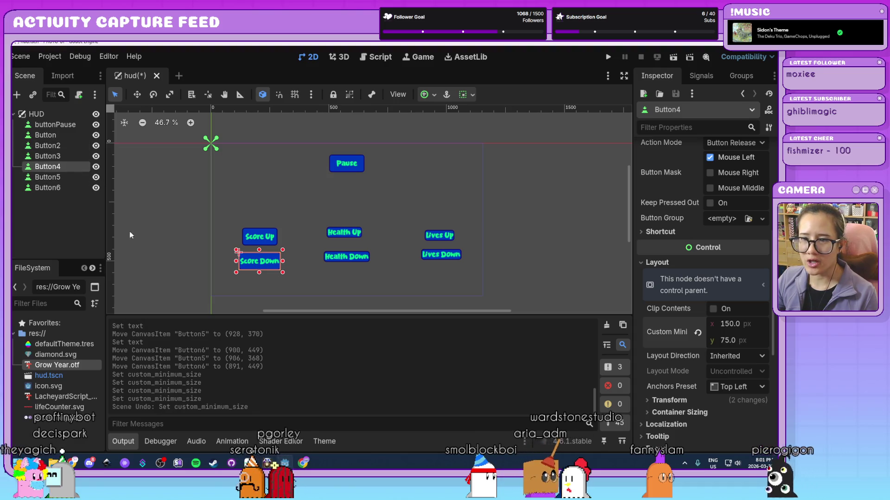
key(ctrl+s)
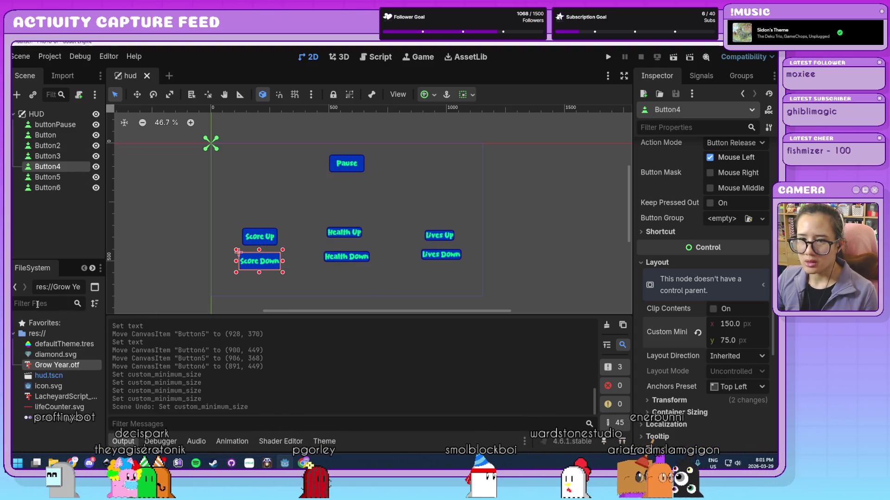
click(47, 346)
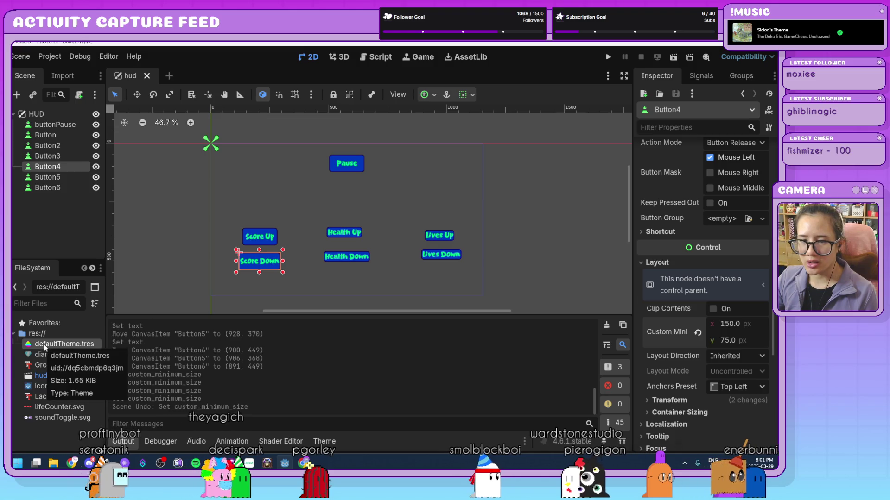
Step: In defaultTheme.tres, set the Button font_size to 16 and close the Theme editor
double_click(60, 347)
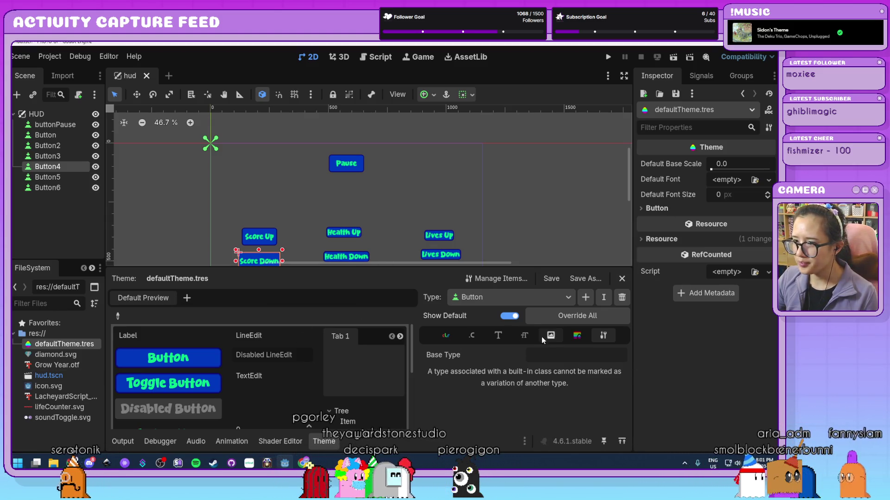
click(524, 335)
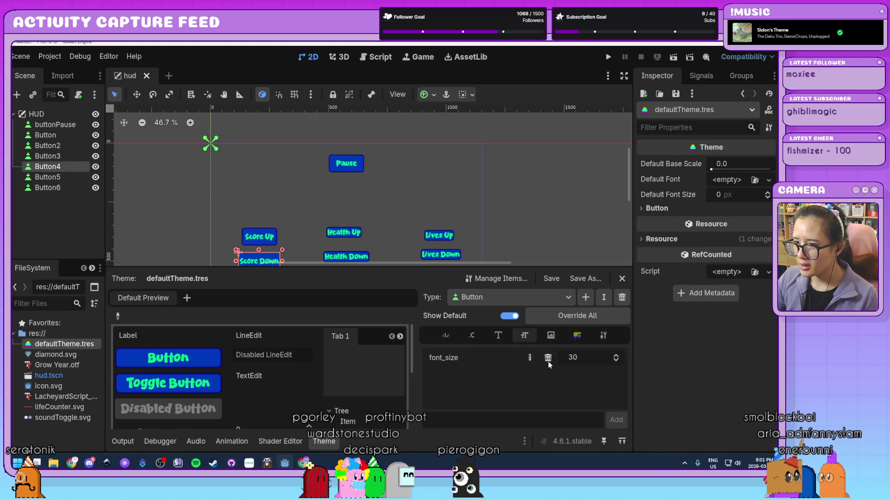
click(616, 360)
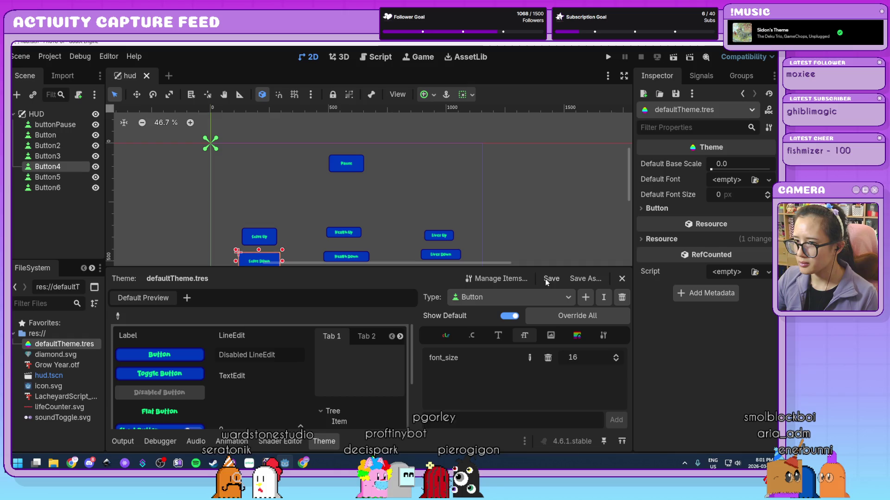
click(621, 279)
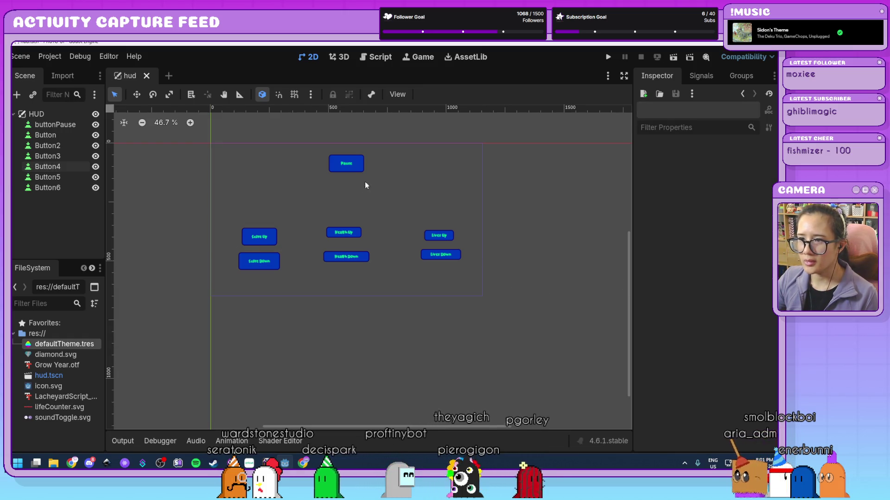
Step: Give the Score Up button a 50 px custom minimum height
click(262, 242)
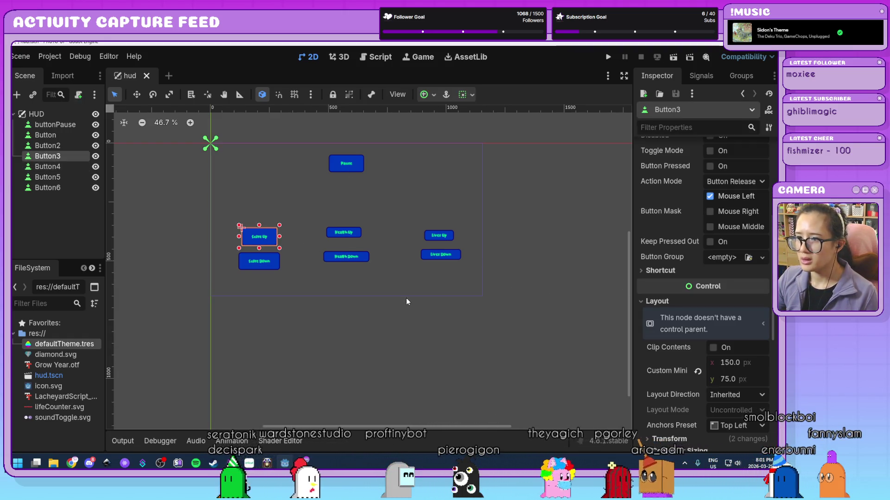
scroll(406, 300, up, 4)
mouse_move(406, 301)
mouse_down()
mouse_move(443, 323)
mouse_move(447, 358)
mouse_up()
scroll(438, 349, up, 1)
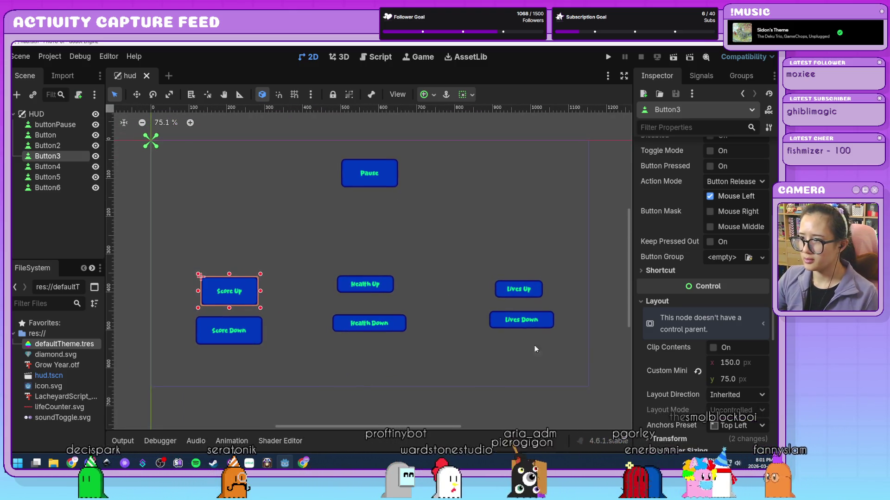
click(727, 380)
text(50)
key(Return)
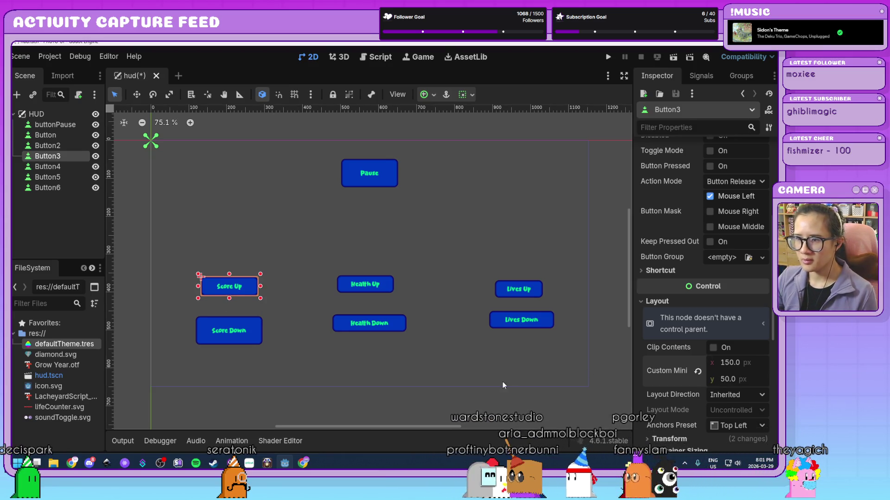
Step: Set Score Down's minimum height to 50 and move it up level with Health Down
click(229, 338)
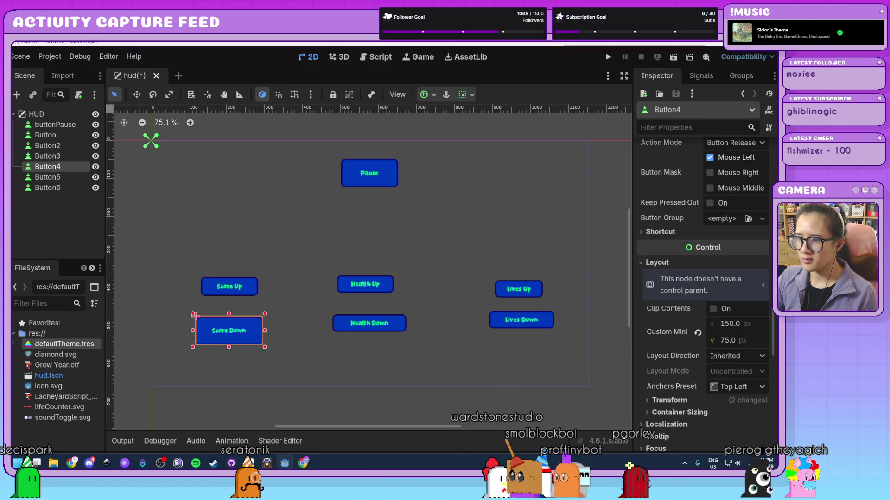
click(735, 344)
text(50)
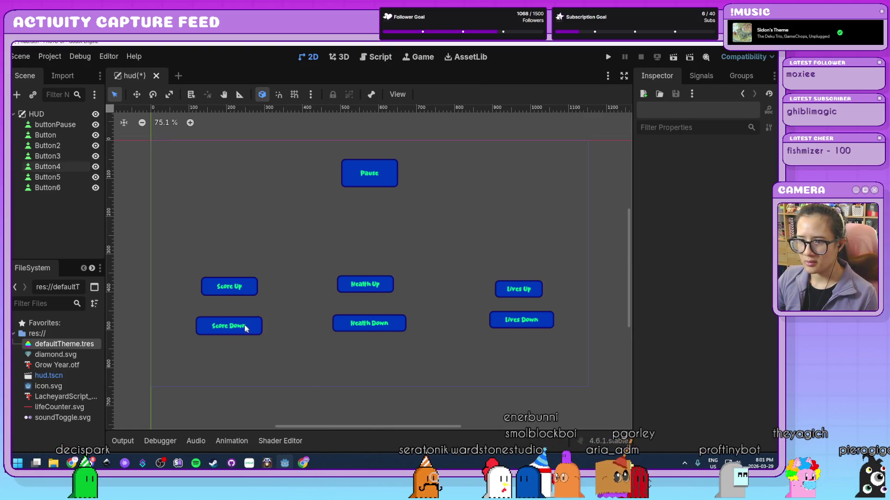
drag(240, 327, 260, 315)
click(250, 286)
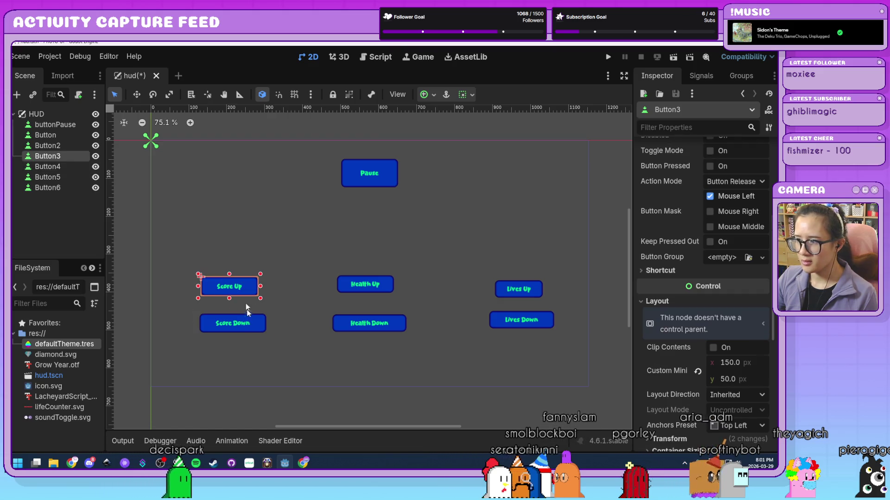
click(241, 318)
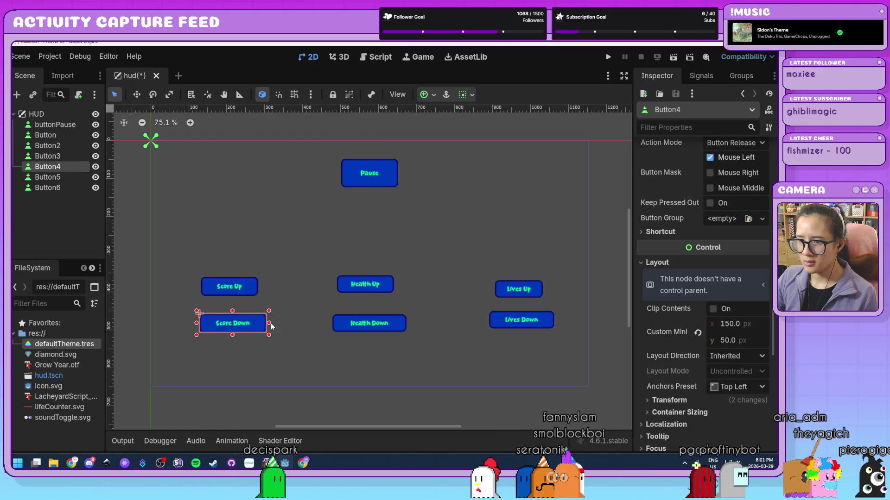
Step: Narrow Health Down and set Health Up's custom minimum size to 150 wide
click(368, 286)
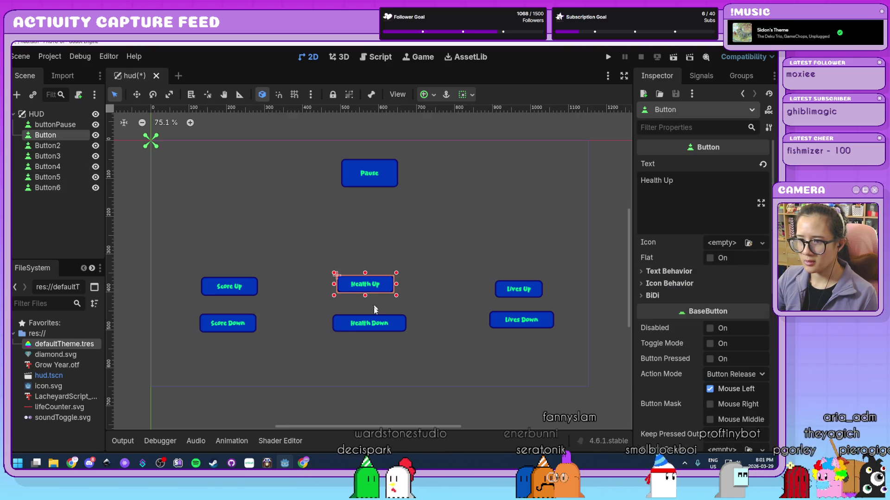
drag(409, 324, 352, 322)
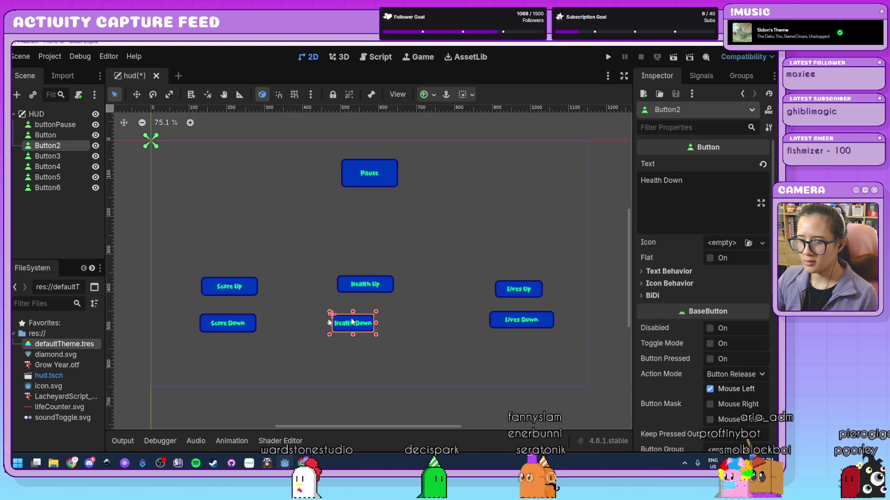
click(379, 287)
scroll(715, 386, down, 5)
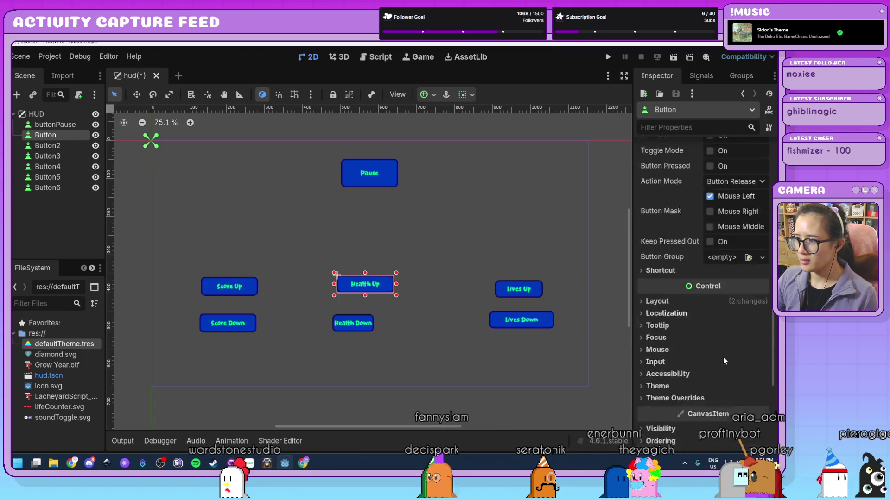
click(676, 225)
click(737, 286)
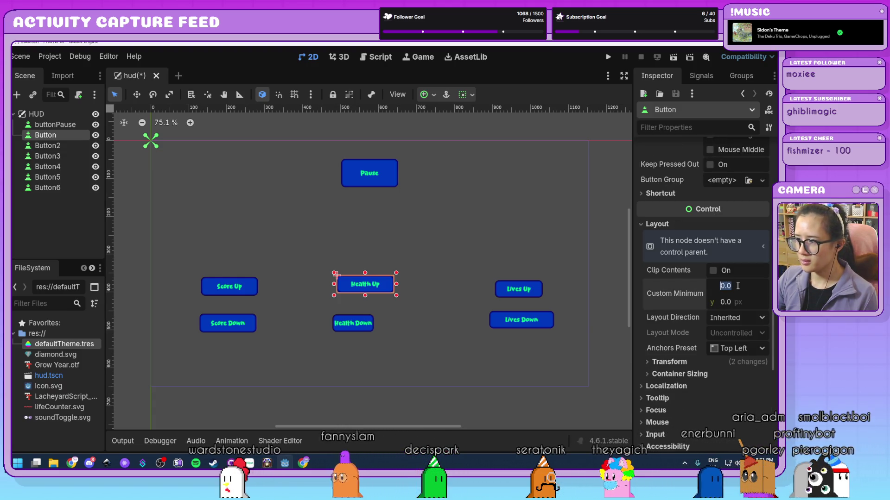
key(Tab)
text(7)
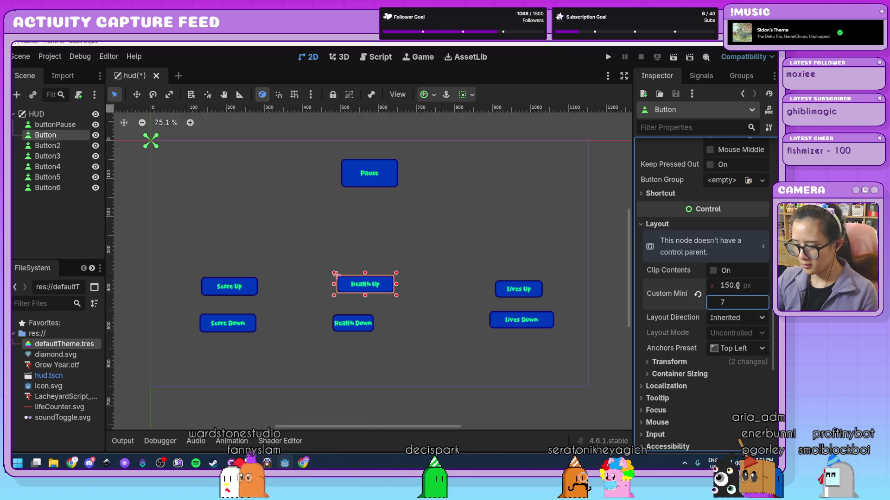
Step: Apply the 150×50 minimum size to Health Down and Lives Up
click(214, 331)
click(244, 290)
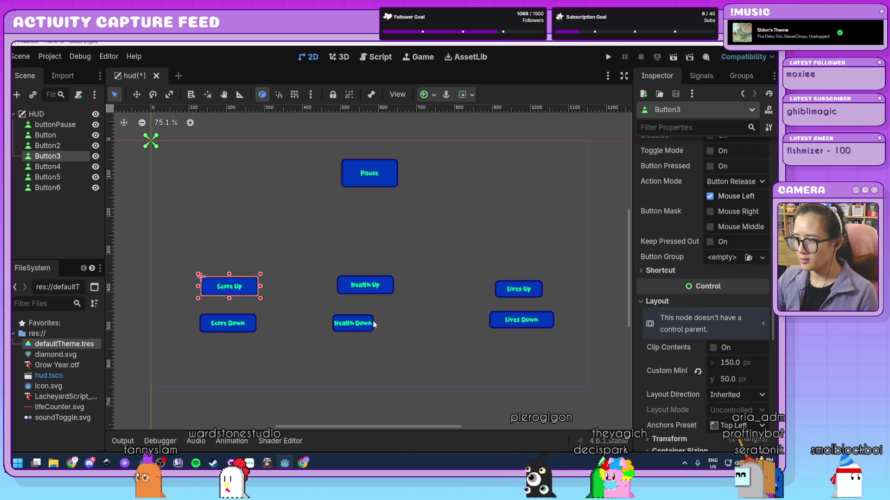
click(357, 324)
scroll(739, 336, down, 5)
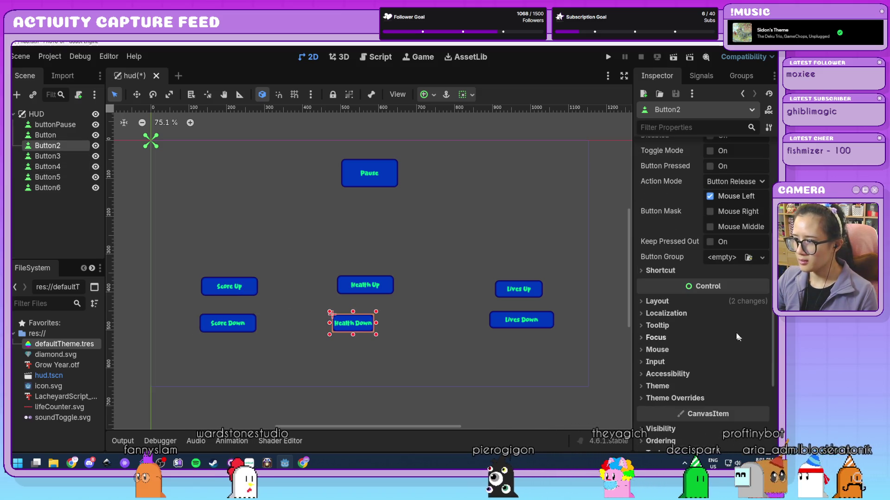
click(701, 305)
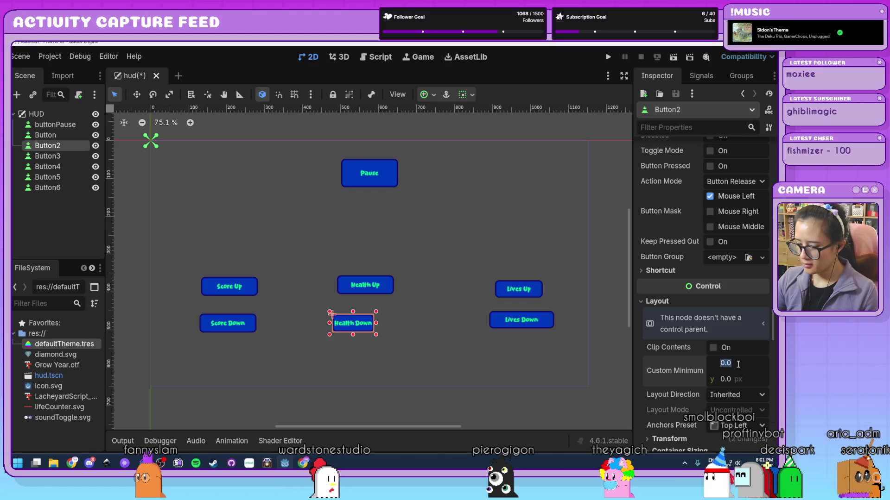
click(528, 290)
click(680, 341)
scroll(739, 399, down, 2)
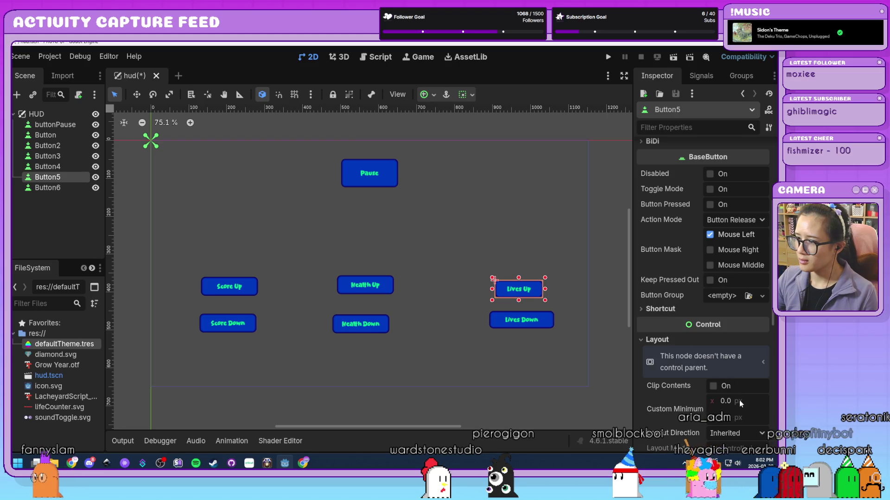
click(740, 402)
Step: Drag each Down button beneath its Up button to form Score, Health and Lives pairs
drag(246, 324, 249, 314)
drag(371, 323, 376, 311)
drag(527, 320, 531, 275)
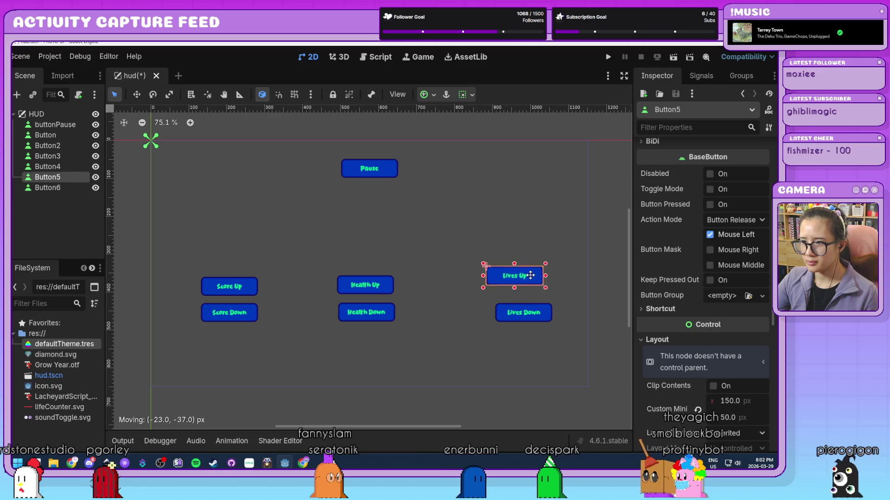
drag(538, 316, 522, 308)
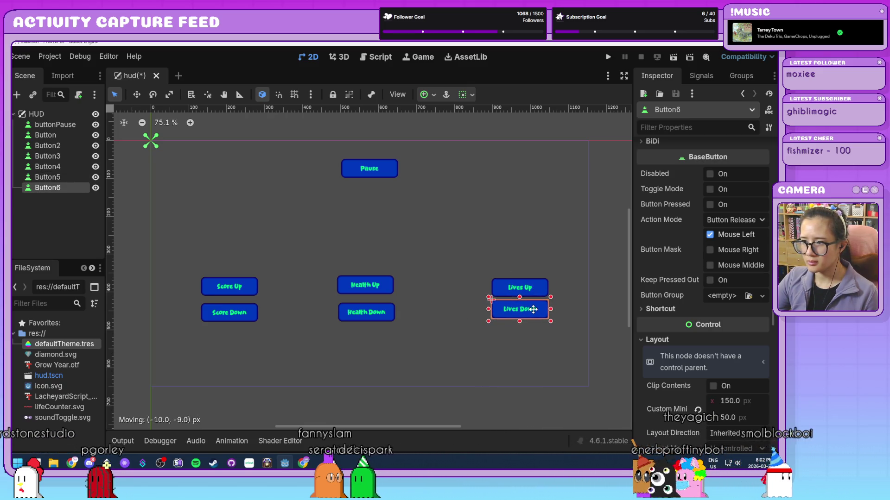
drag(533, 310, 533, 311)
click(439, 332)
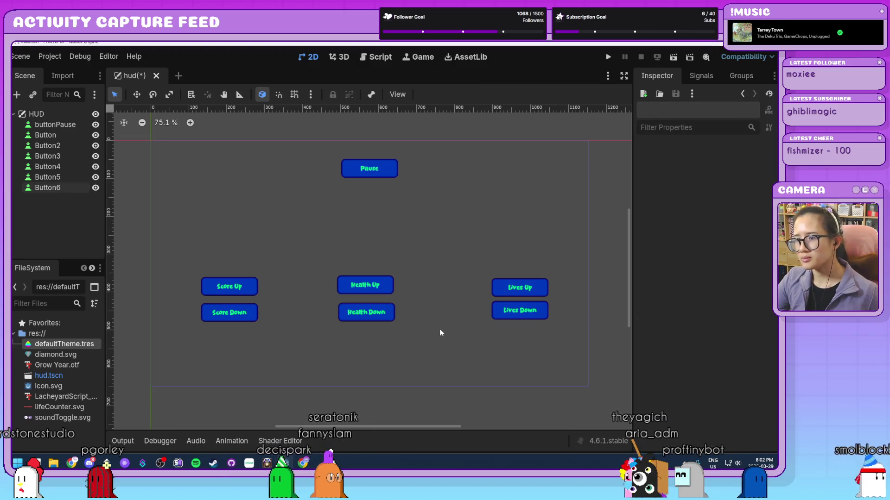
drag(419, 349, 266, 131)
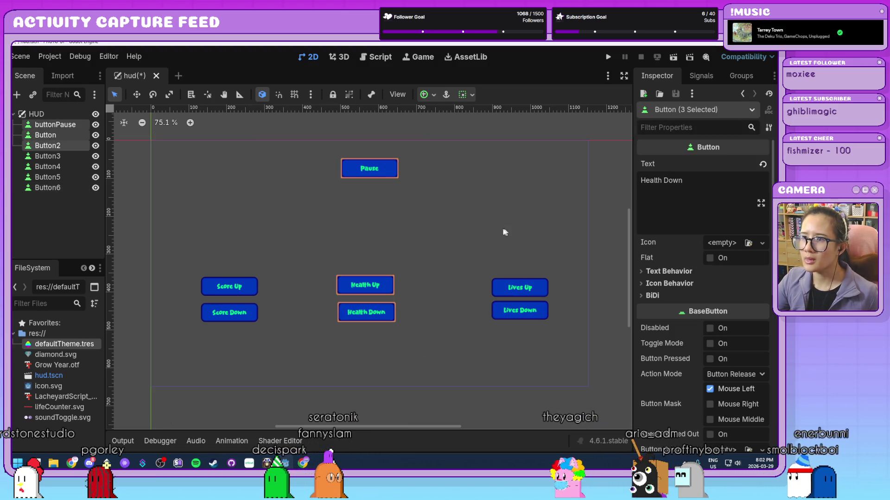
click(464, 224)
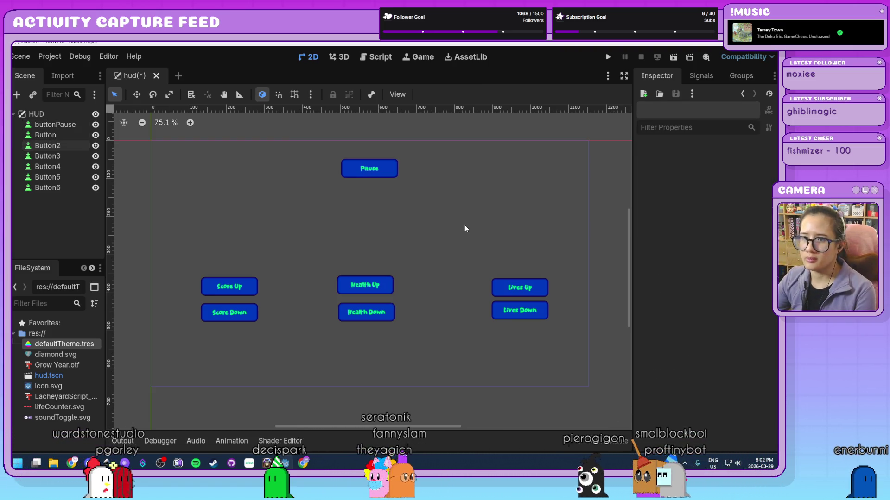
Step: Rename the Health buttons to buttonHup and buttonHdown
click(366, 167)
click(62, 134)
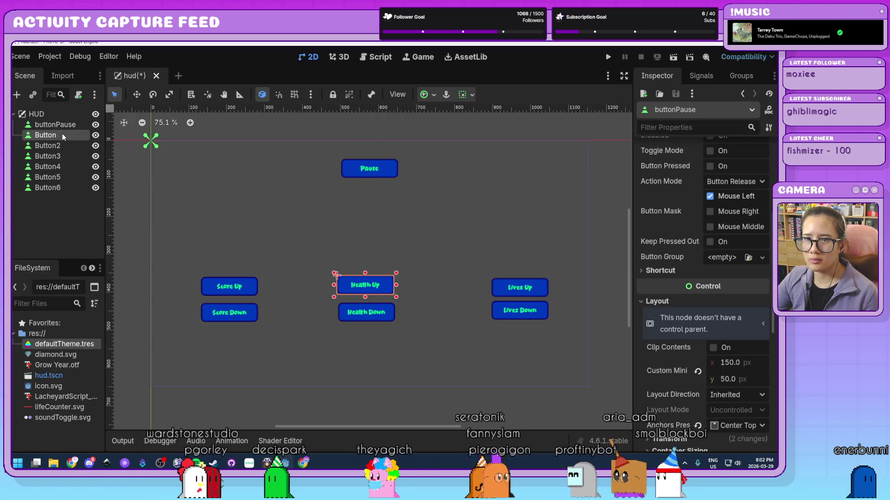
click(62, 135)
text(buttonHup)
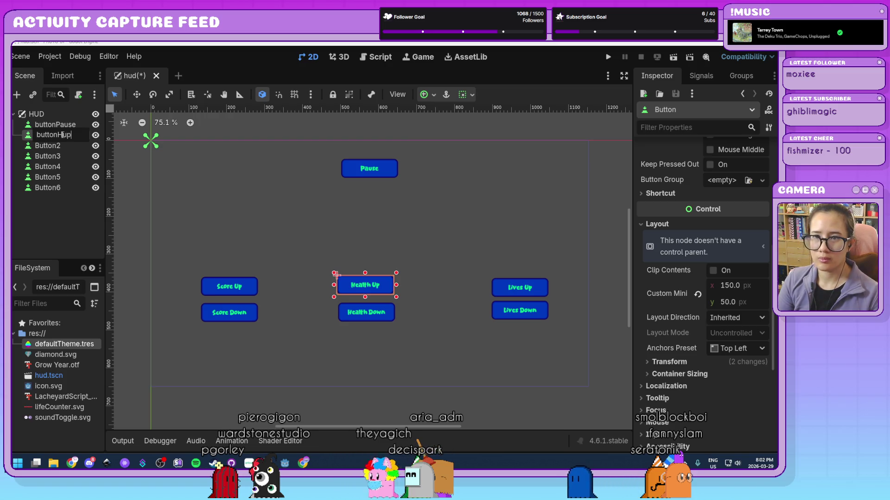
double_click(63, 147)
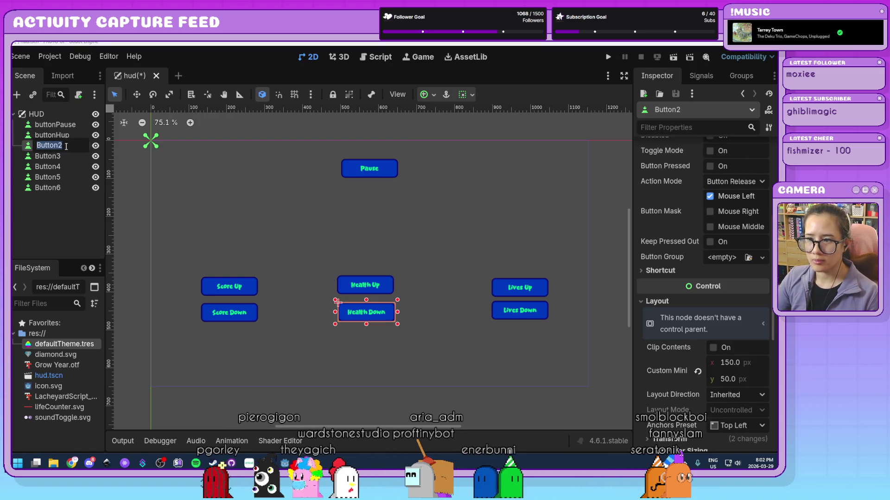
text(buttonJ)
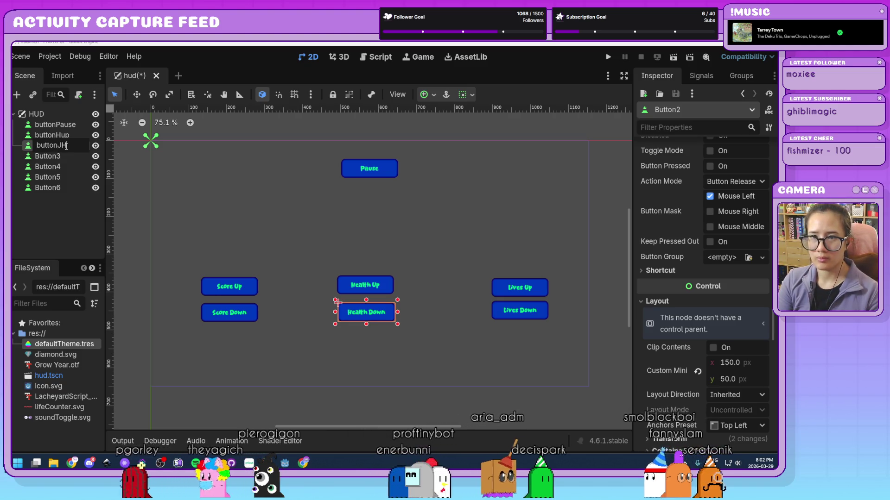
key(BackSpace)
text(H)
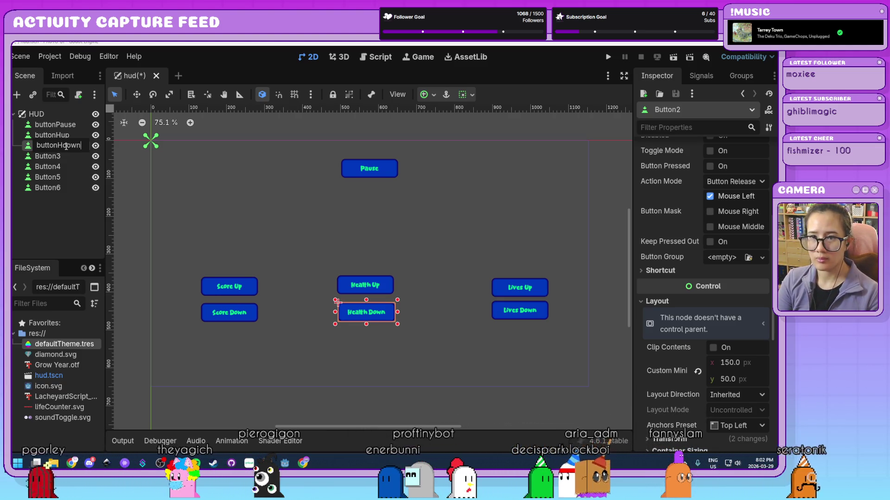
key(Return)
Step: Rename the Score buttons to buttonSup and buttonSdown
double_click(68, 157)
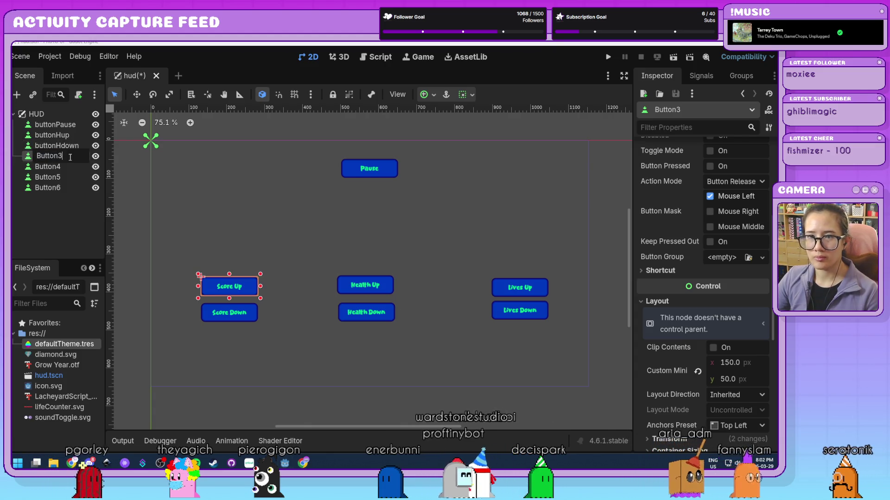
text(buttonSc)
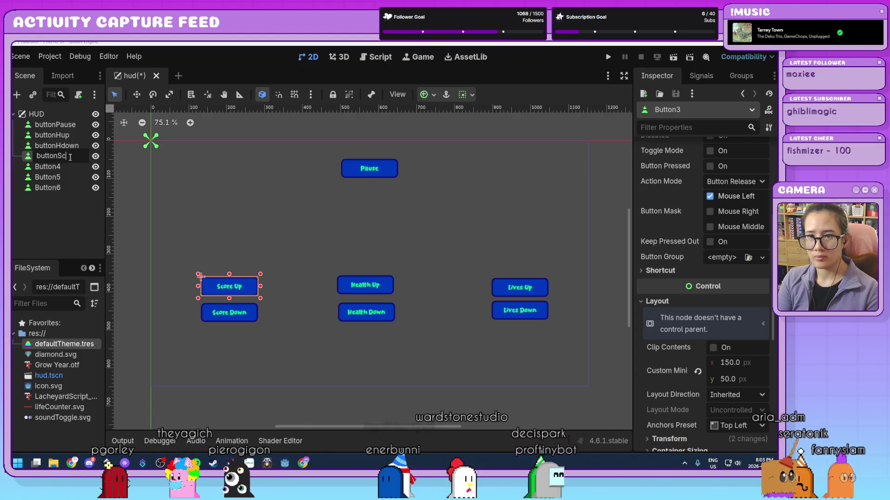
key(BackSpace)
text(up)
key(Return)
double_click(65, 166)
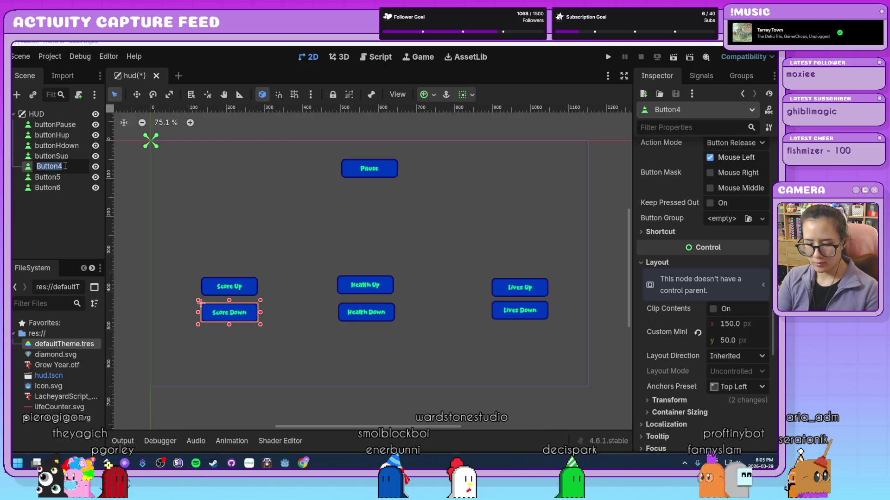
text(BbuttonS)
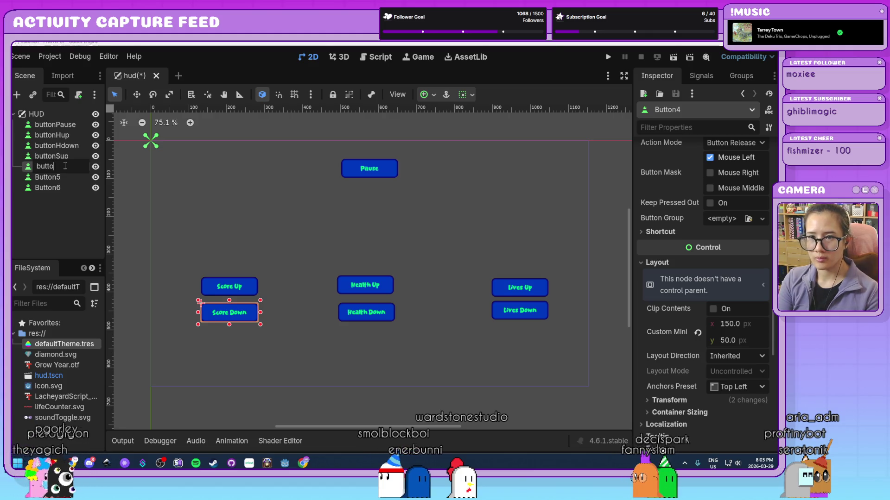
text(down)
key(Return)
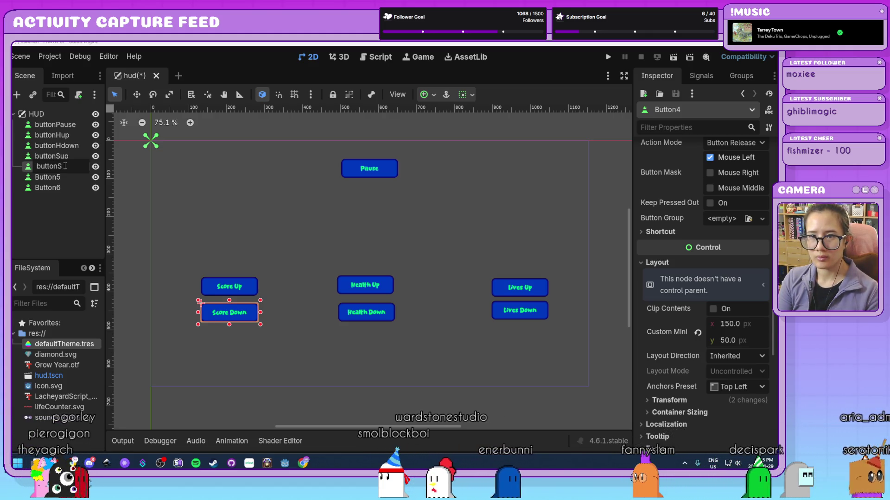
Step: Rename the Lives buttons to buttonLup and buttonLdown
click(65, 178)
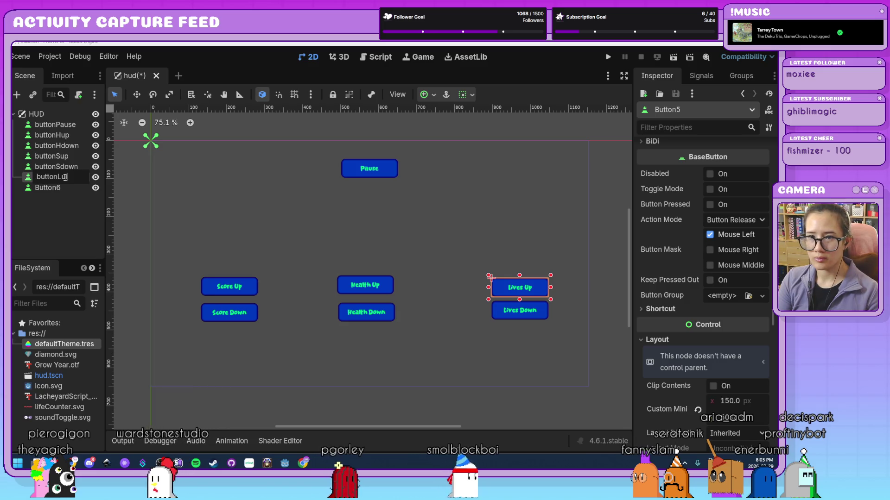
key(Return)
click(63, 187)
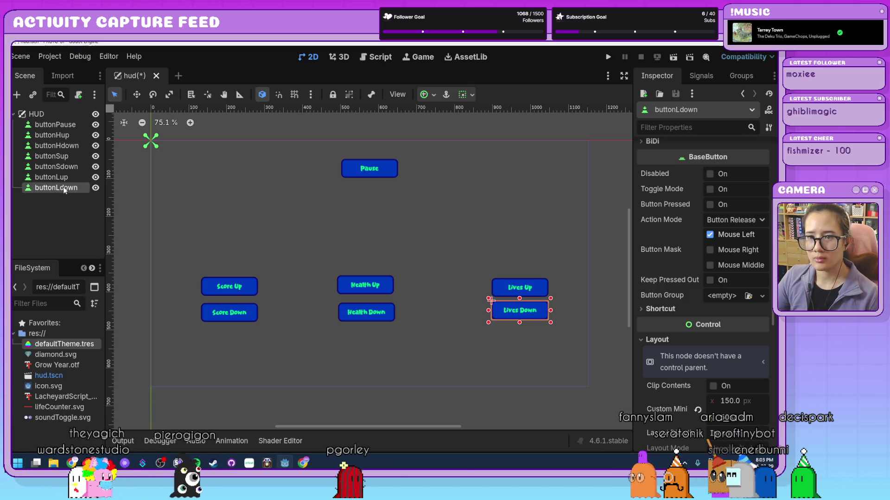
key(Return)
click(446, 244)
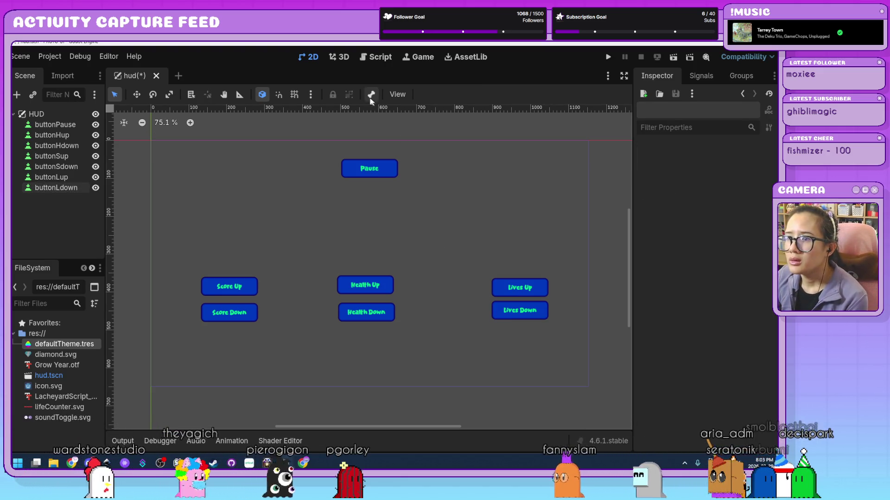
Step: Enable grid snapping and snap Pause, Health Up, Health Down and Score Up onto the grid
click(296, 96)
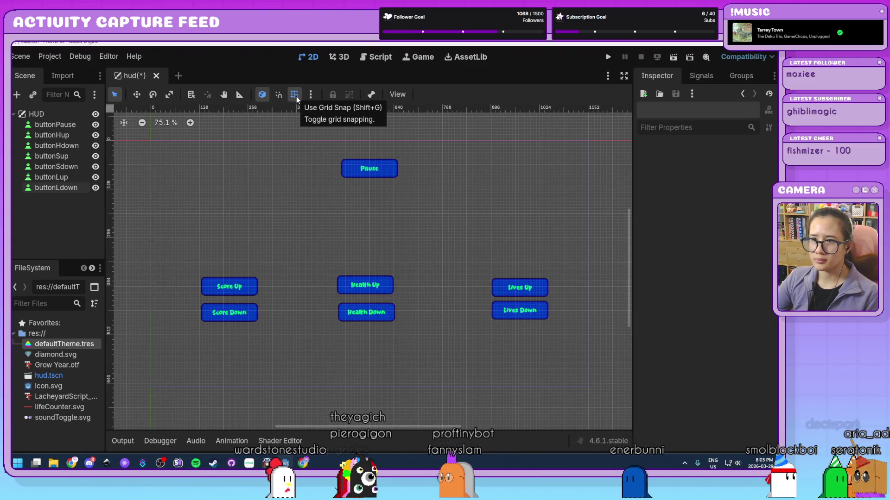
drag(388, 168, 387, 168)
mouse_move(383, 286)
mouse_down()
mouse_move(386, 306)
mouse_move(384, 270)
mouse_up()
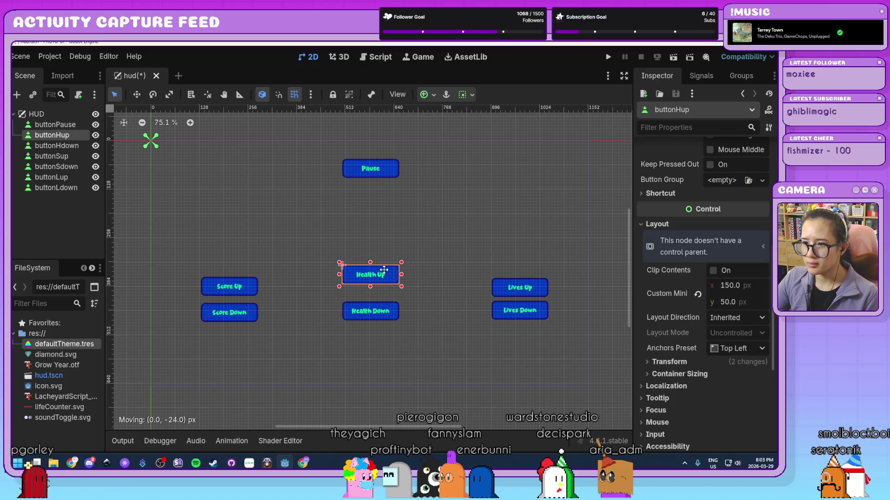
drag(382, 310, 381, 298)
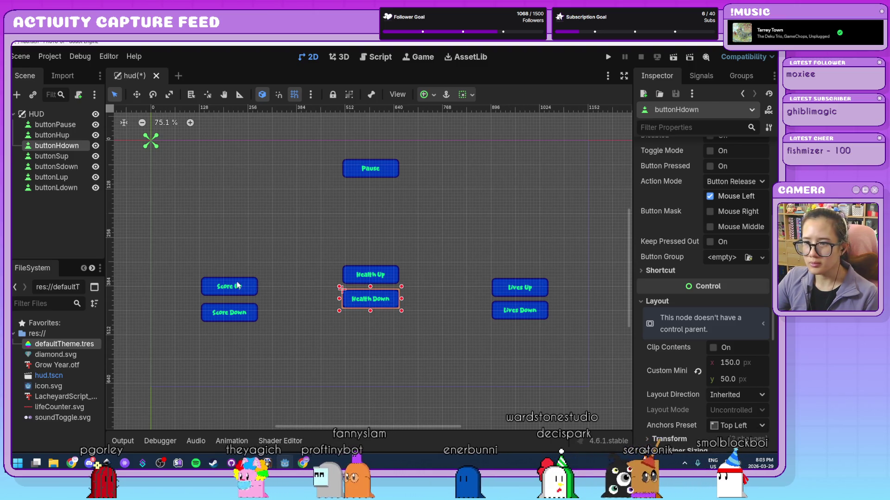
drag(235, 288, 237, 276)
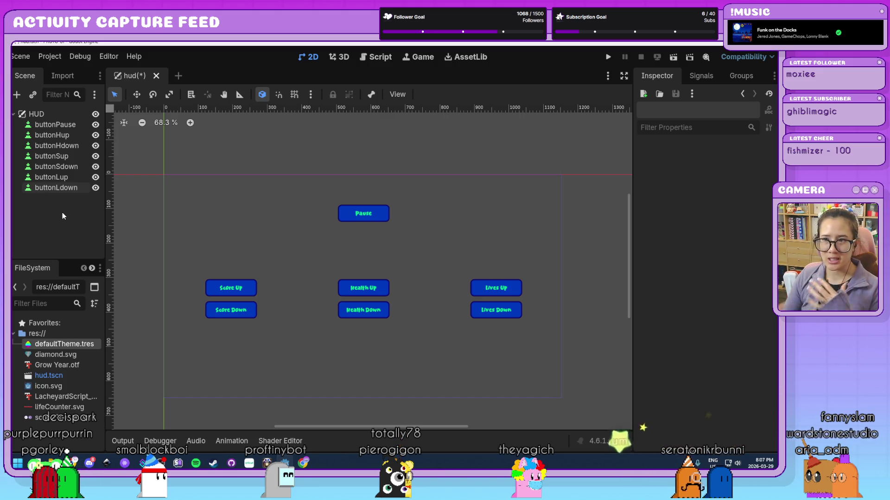
Step: Add a plain Node child under HUD and name it scoring
click(57, 113)
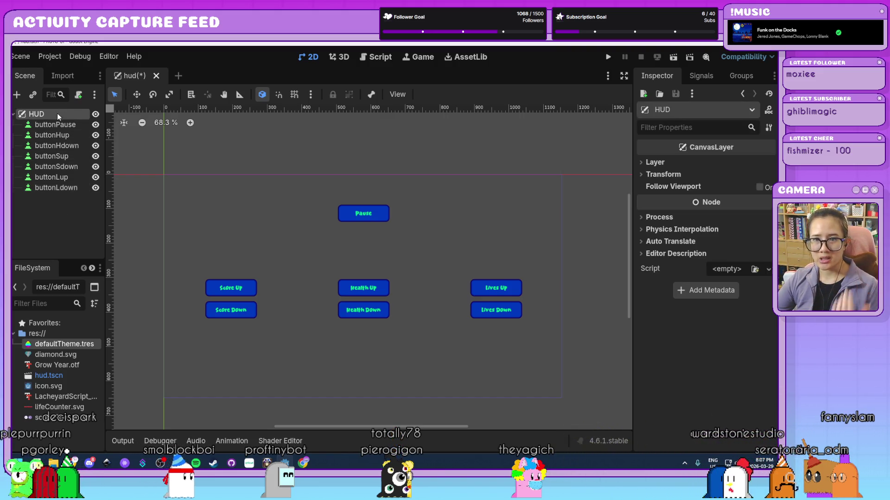
click(76, 241)
click(51, 115)
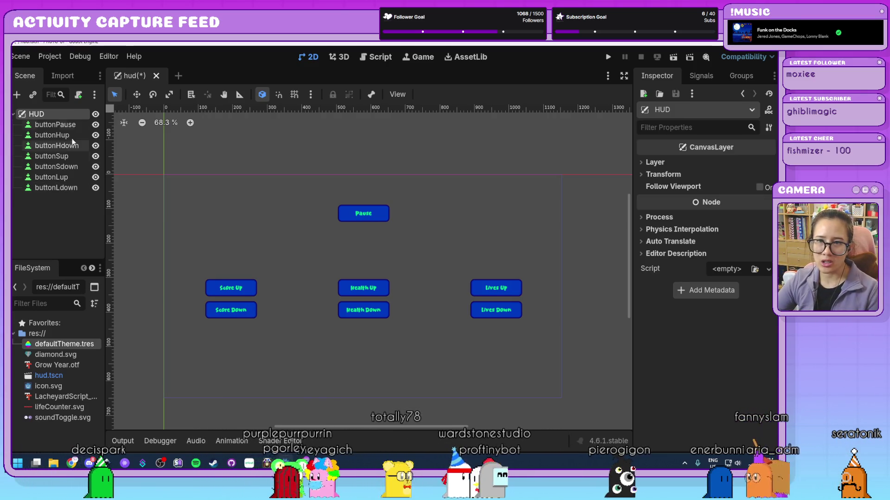
click(16, 95)
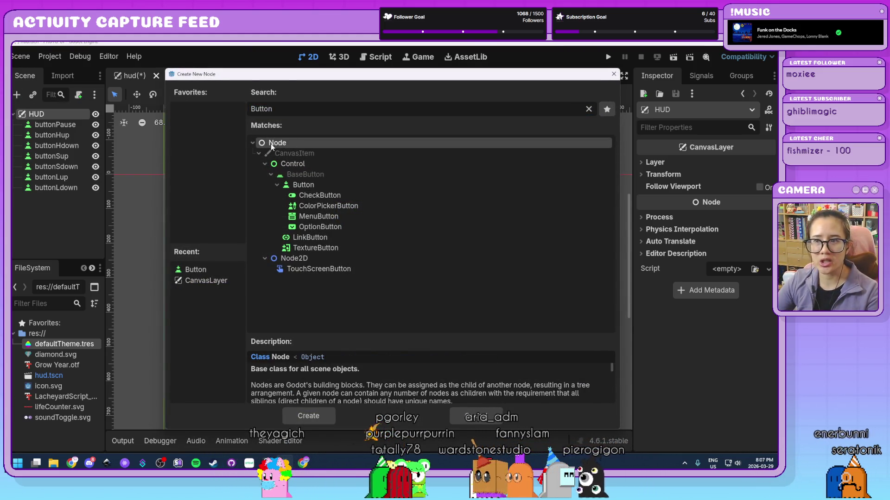
click(321, 415)
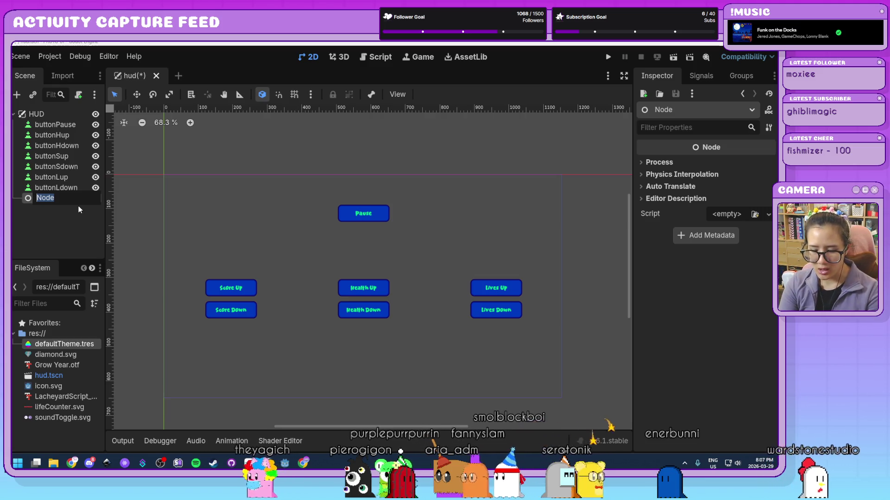
text(s)
text(coring)
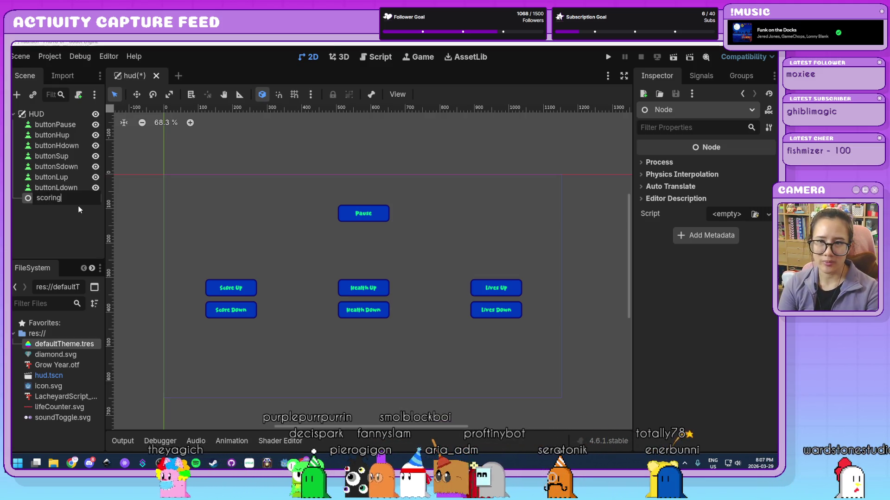
key(Return)
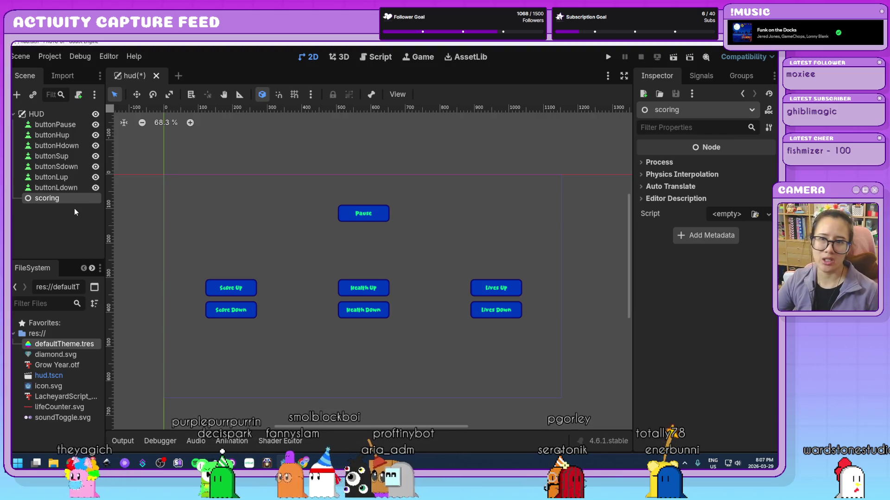
click(51, 157)
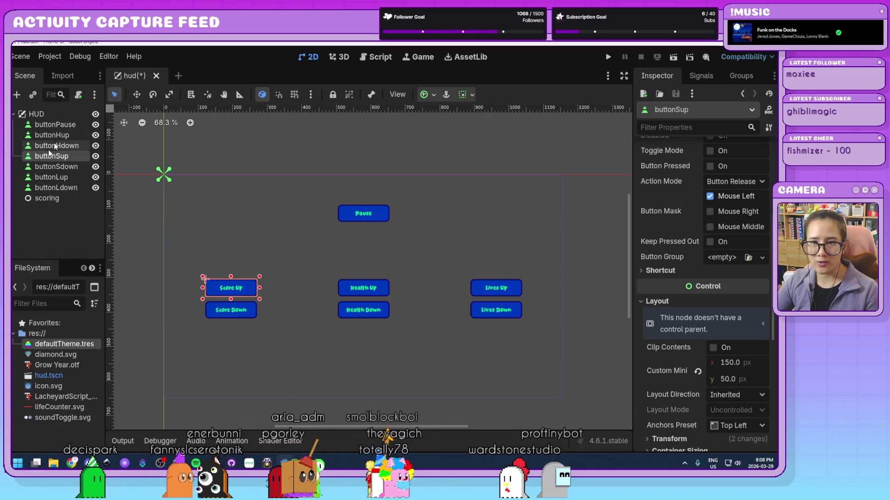
Step: Drag buttonSup and buttonSdown onto the scoring node in the Scene dock
drag(40, 157, 74, 180)
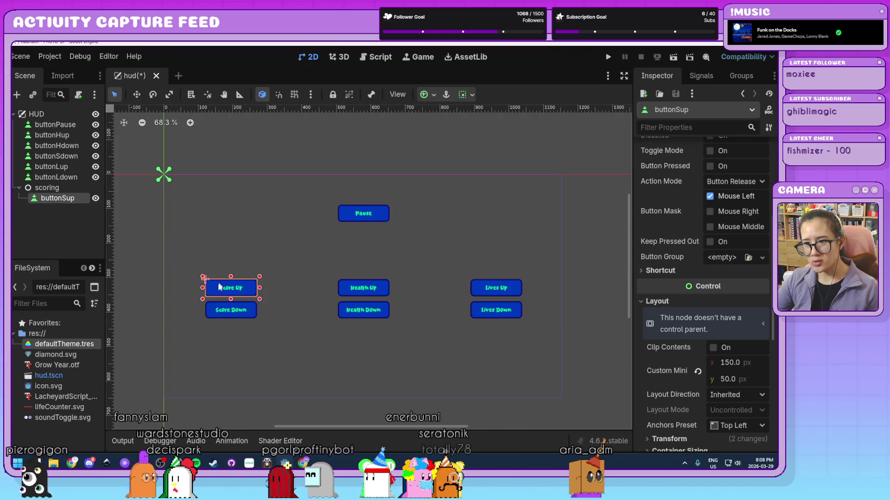
click(60, 213)
click(56, 200)
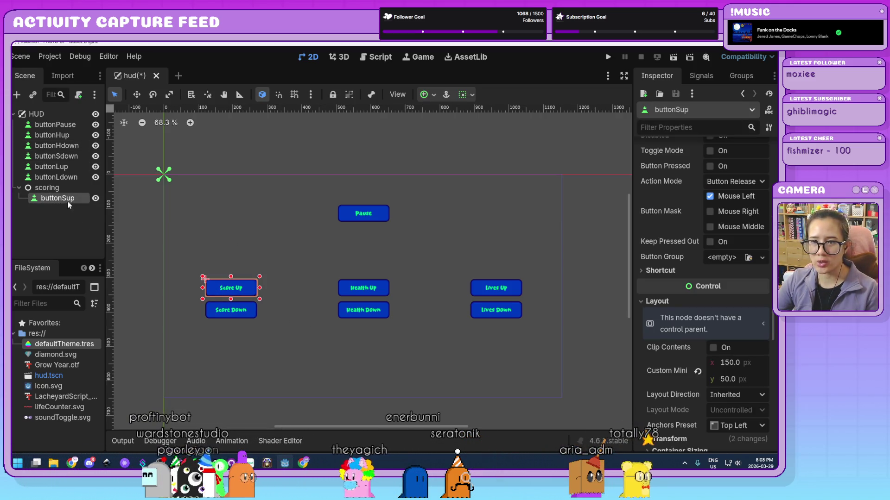
mouse_move(56, 156)
mouse_down()
mouse_move(60, 185)
mouse_move(85, 196)
mouse_up()
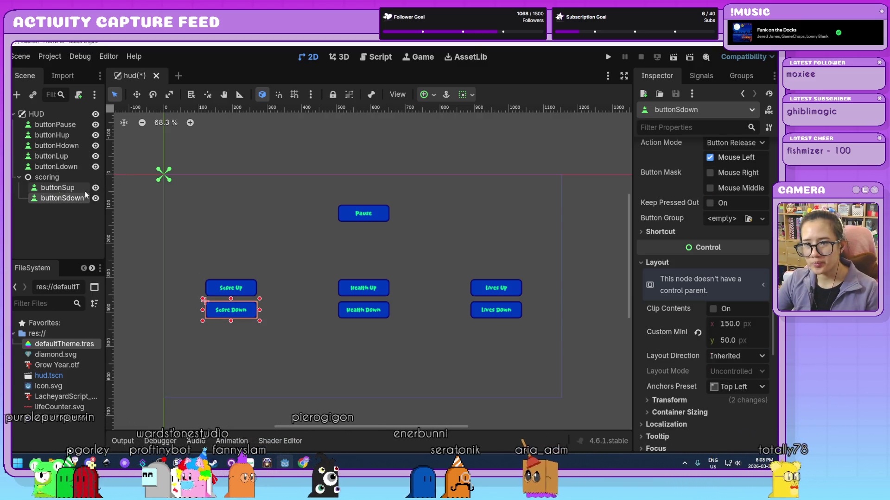
click(63, 227)
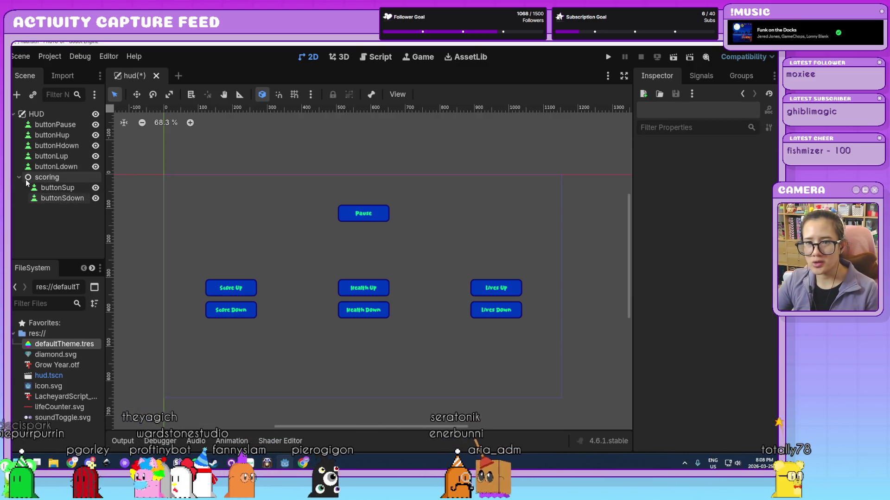
Step: Add a healthTracking Node under HUD holding buttonHup and buttonHdown, then collapse it
click(37, 114)
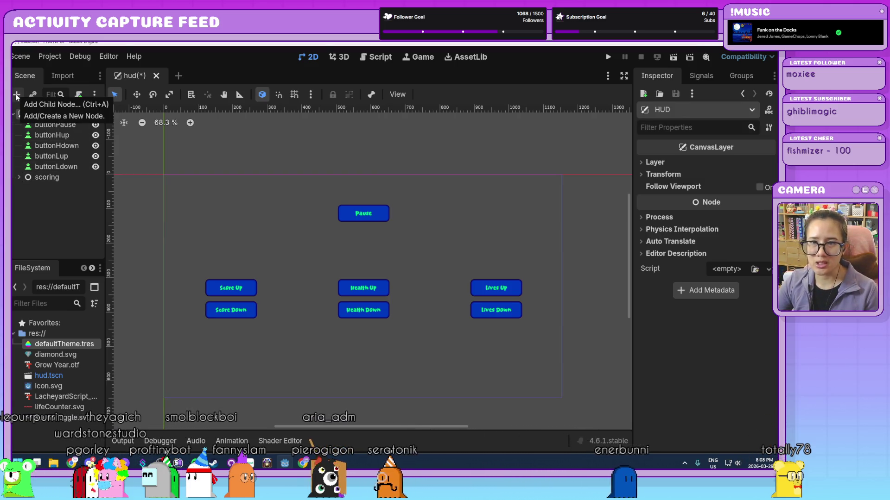
click(16, 94)
double_click(201, 270)
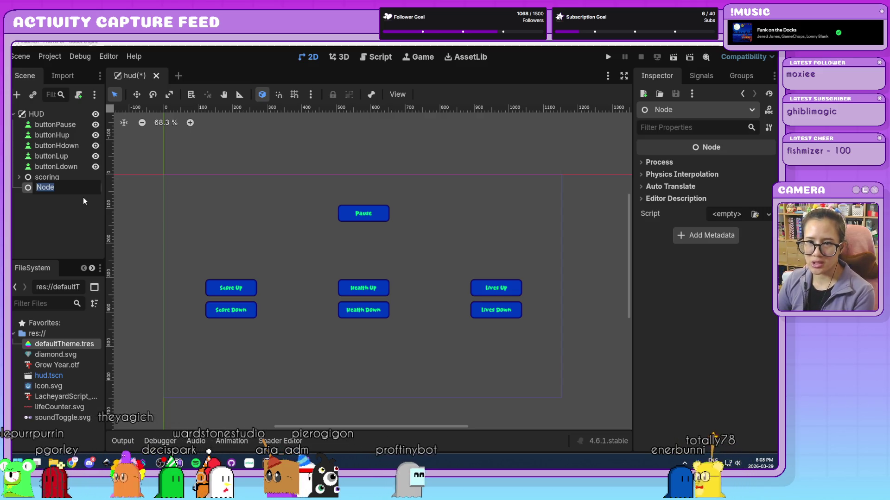
text(healthTr)
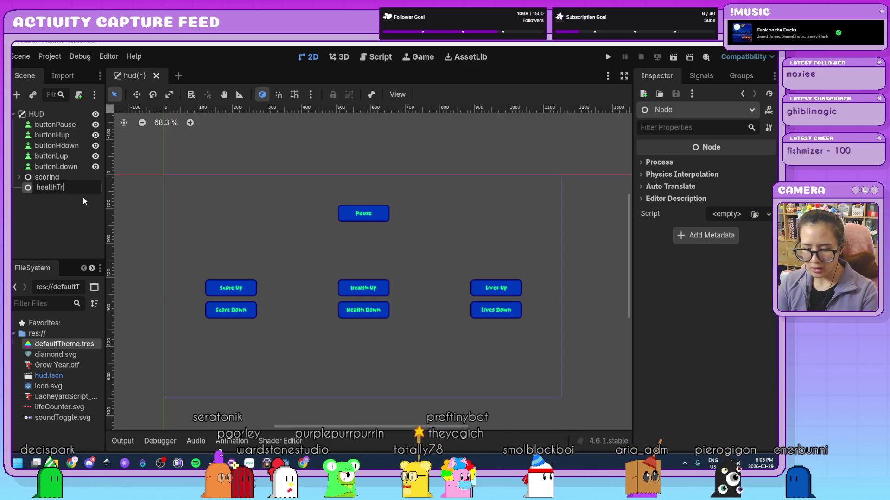
text(acking)
key(Return)
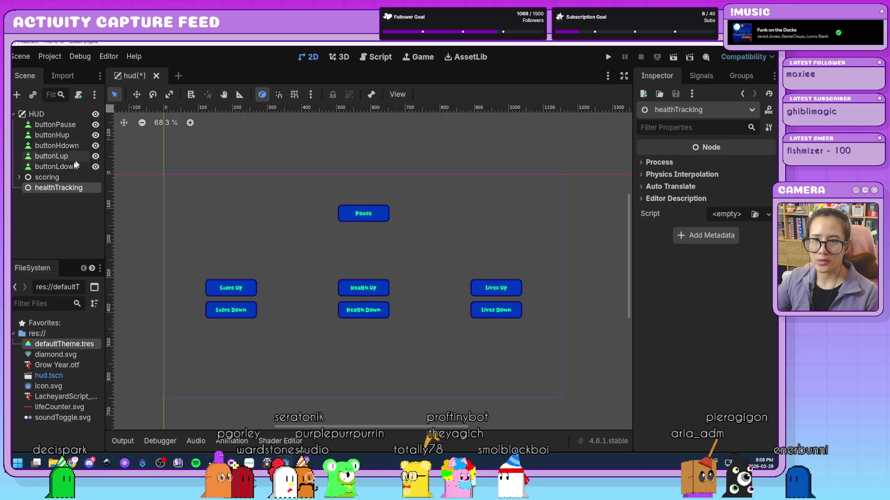
click(44, 135)
drag(60, 187, 60, 187)
drag(55, 135, 62, 177)
click(18, 166)
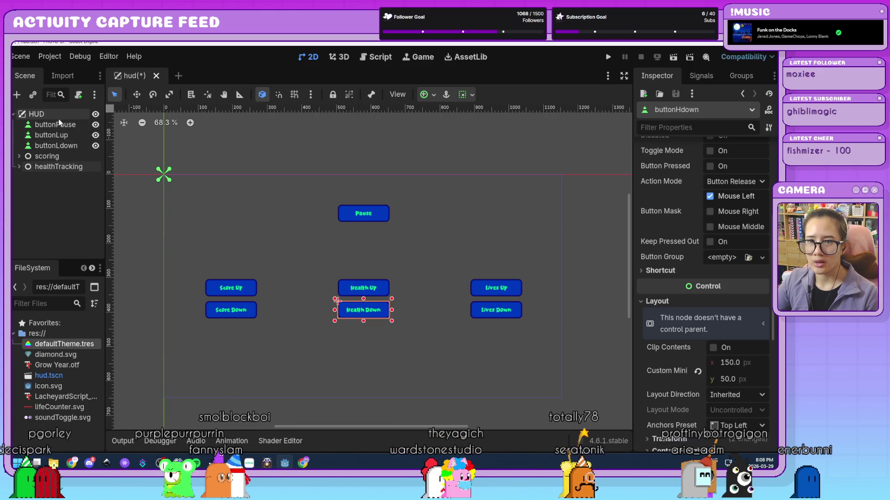
Step: Add a livesTracking Node under HUD holding the Lives buttons, collapse it and expand scoring
click(37, 114)
key(ctrl+a)
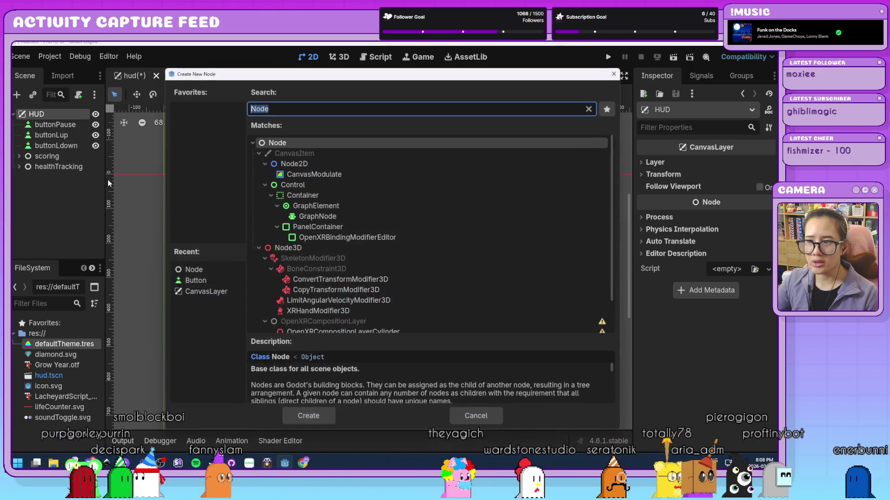
double_click(194, 269)
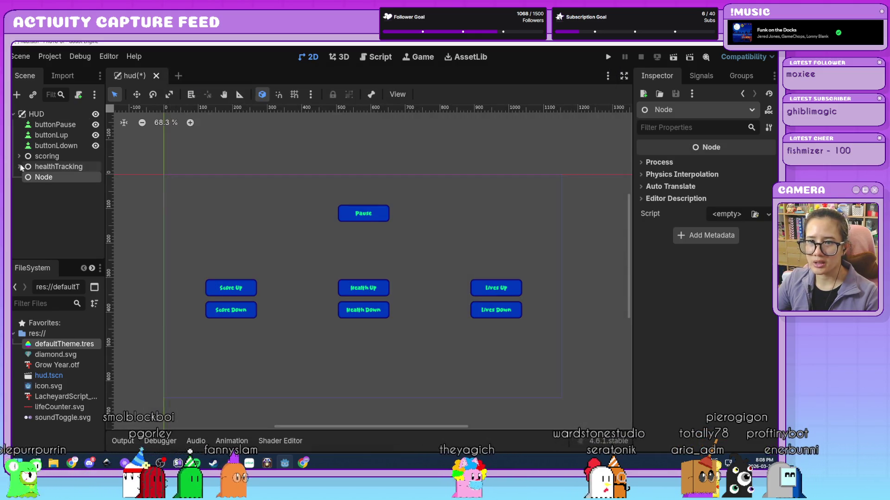
double_click(53, 178)
text(livesTr)
key(Return)
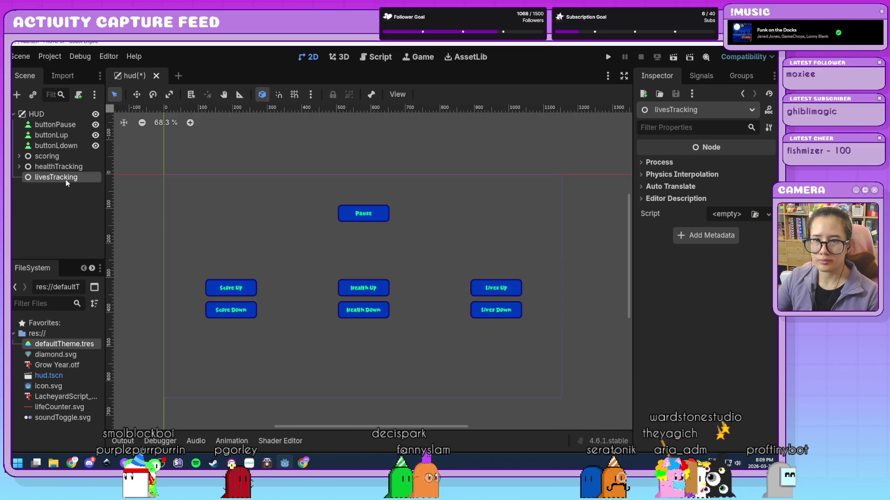
click(48, 136)
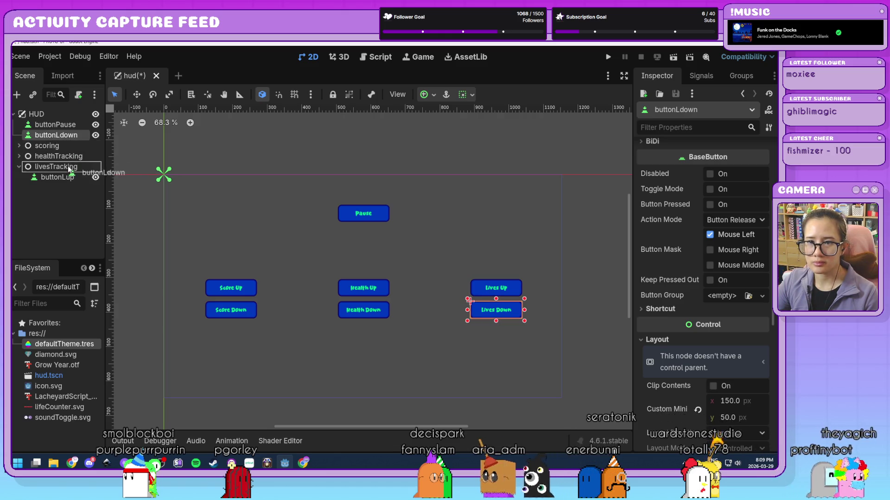
drag(69, 169, 70, 168)
click(19, 157)
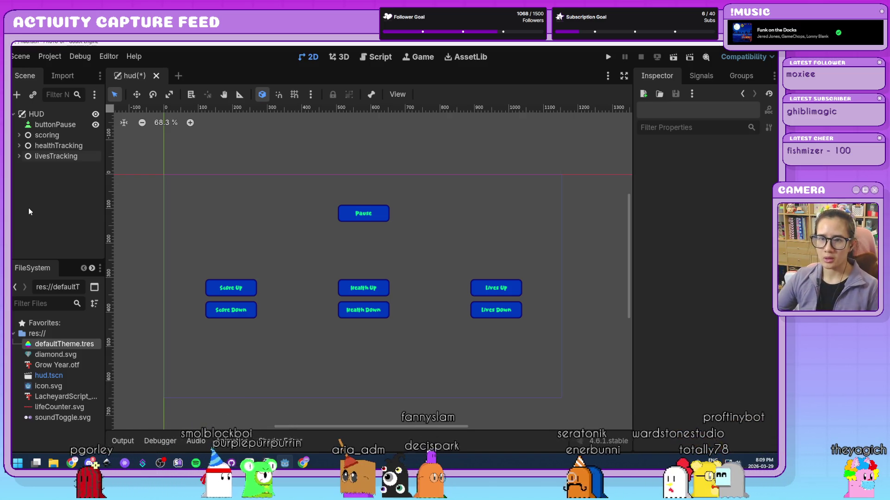
click(19, 135)
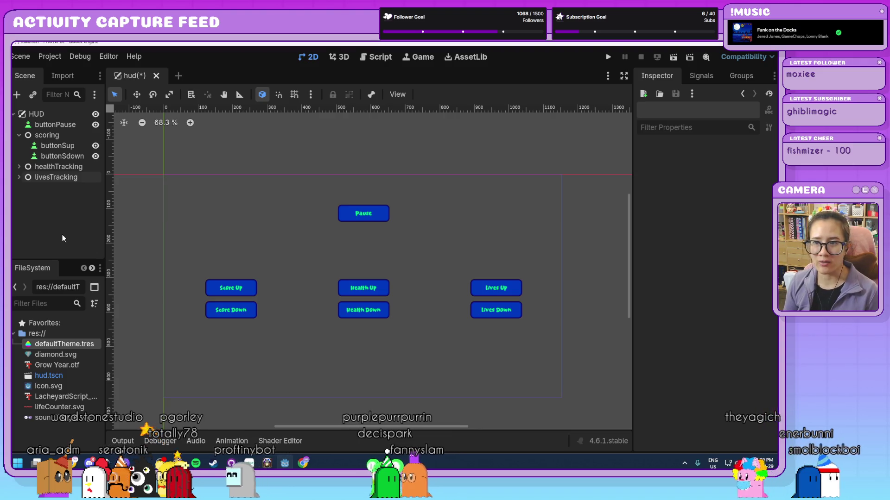
click(54, 138)
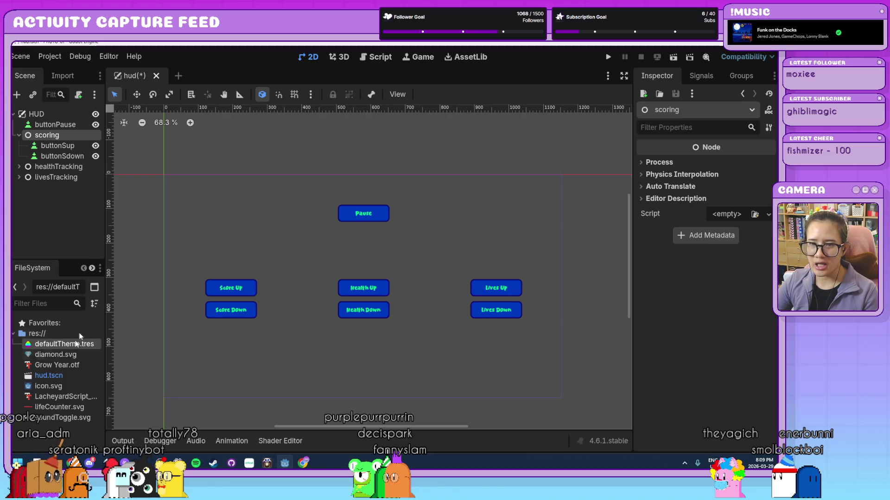
Step: Add a Sprite2D under scoring with diamond.svg as its texture
key(ctrl+a)
text(sprite)
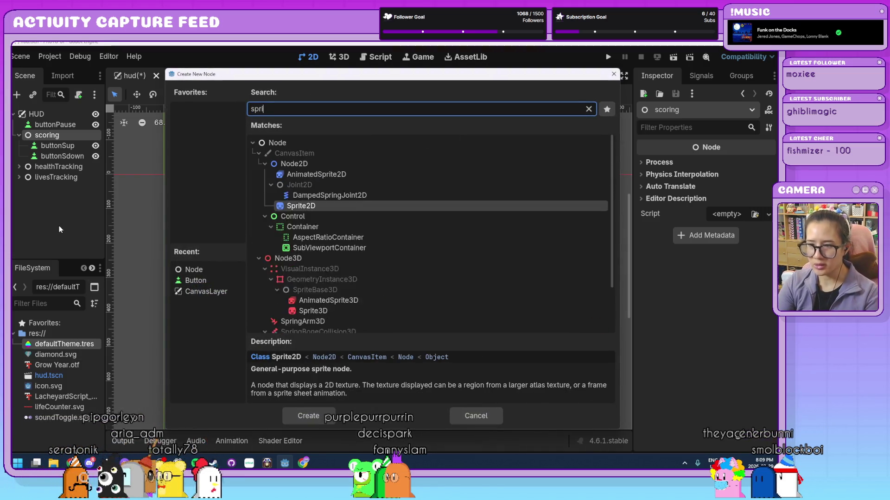
key(Return)
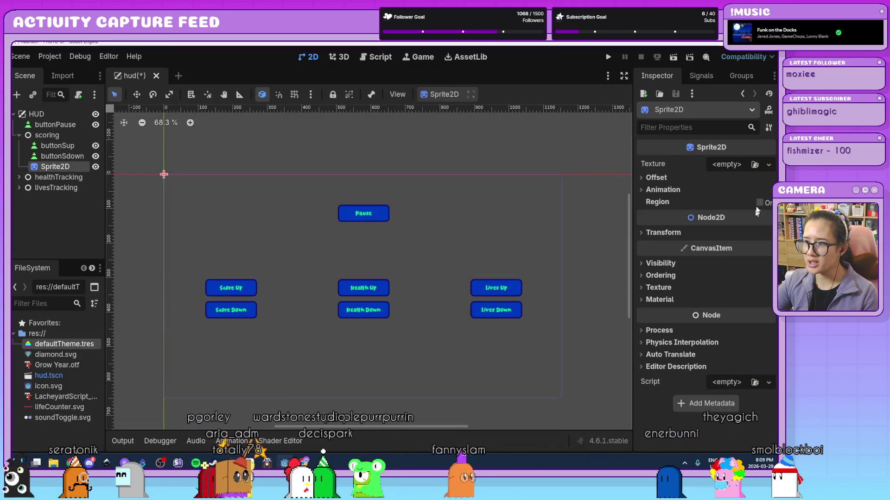
mouse_move(38, 354)
mouse_down()
mouse_move(371, 241)
mouse_move(734, 165)
mouse_up()
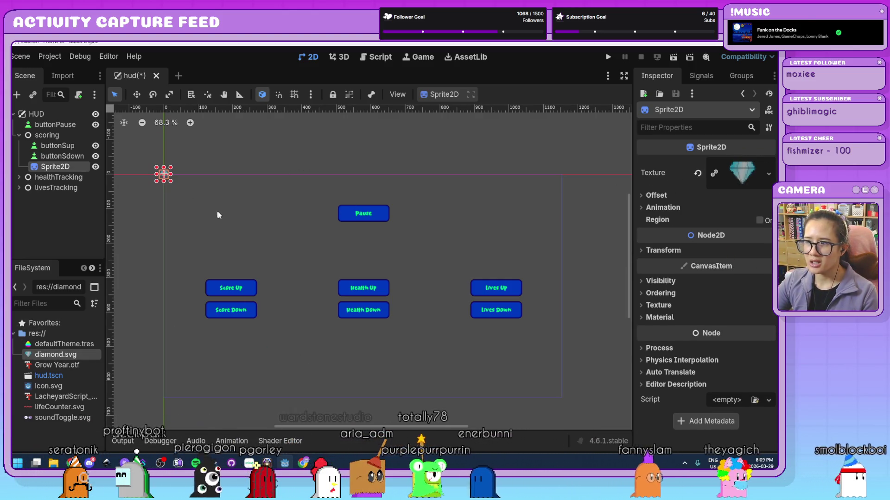
click(230, 218)
Step: Position the diamond sprite just above Score Up, nudged slightly right
mouse_move(164, 175)
mouse_down()
mouse_move(218, 224)
mouse_move(214, 261)
mouse_move(202, 261)
mouse_up()
click(259, 290)
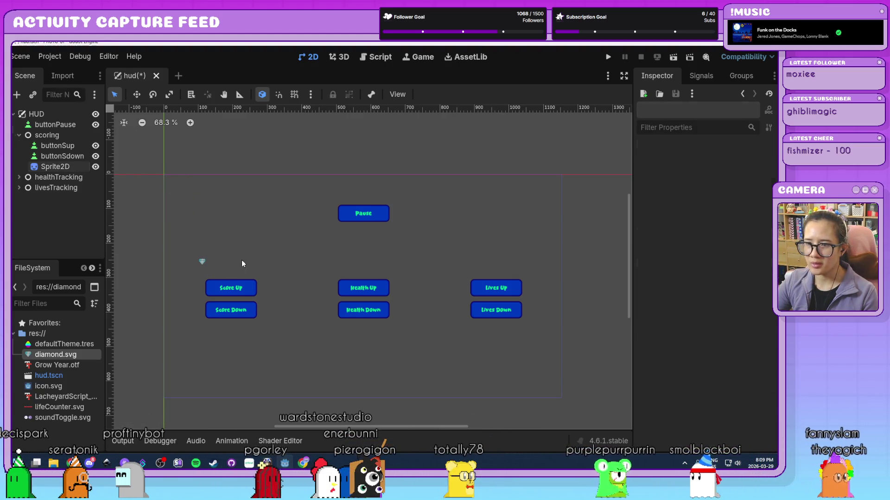
scroll(282, 319, up, 5)
drag(154, 227, 164, 229)
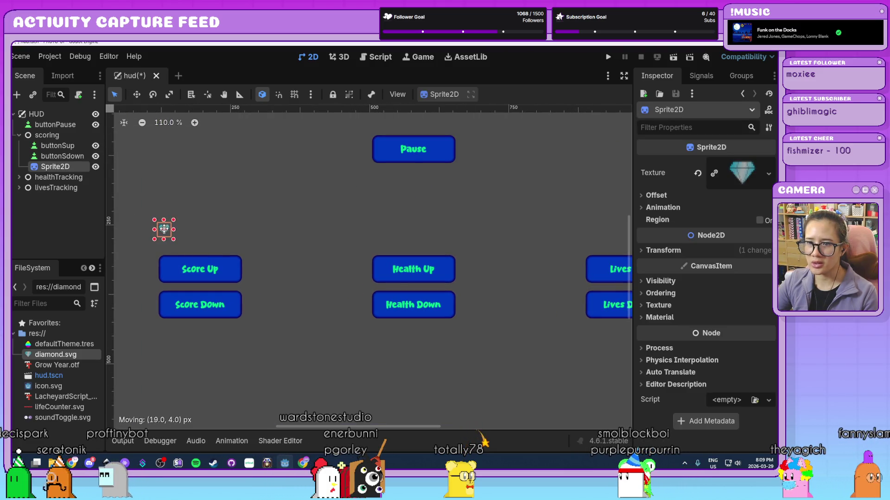
scroll(309, 247, down, 3)
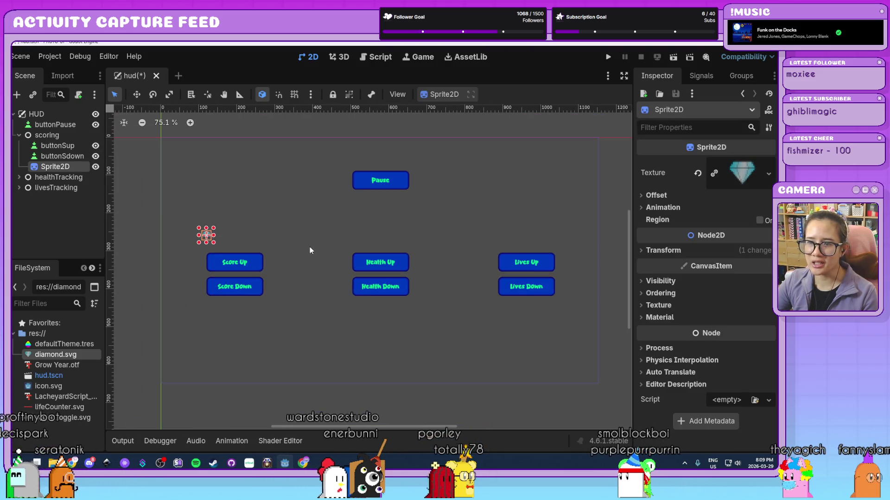
click(278, 245)
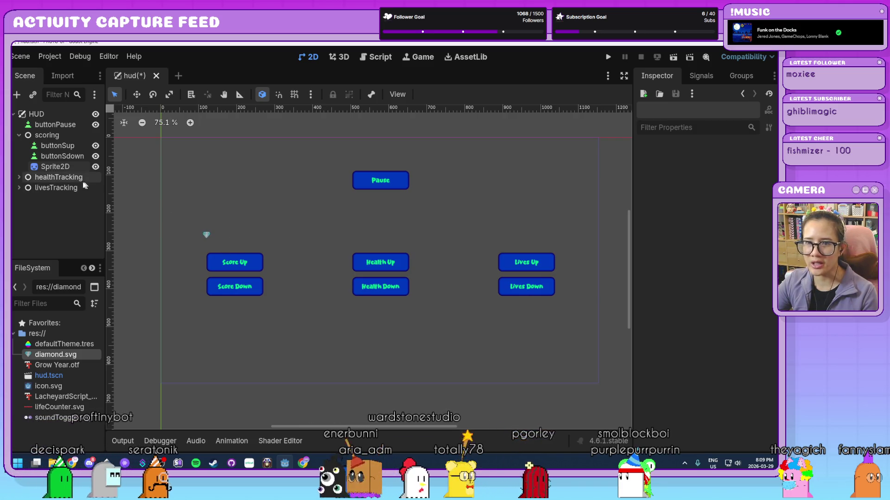
click(61, 133)
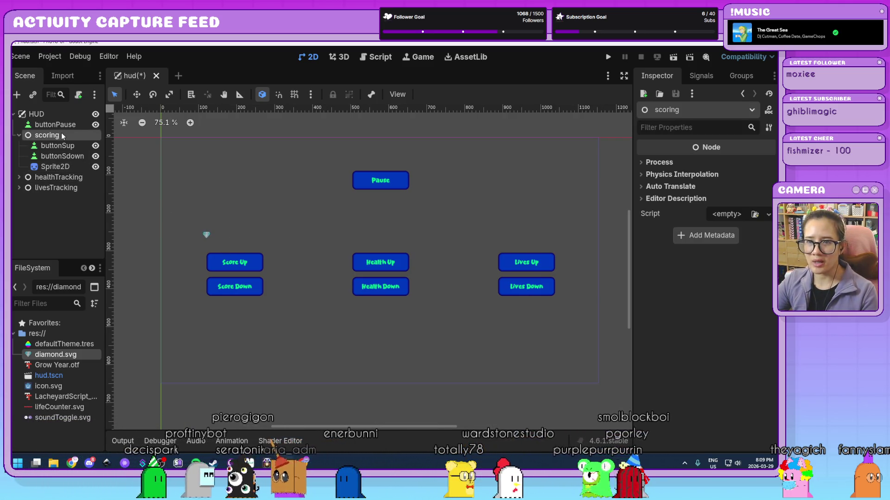
Step: Add a Label under scoring with the text 'Score: 0'
key(ctrl+a)
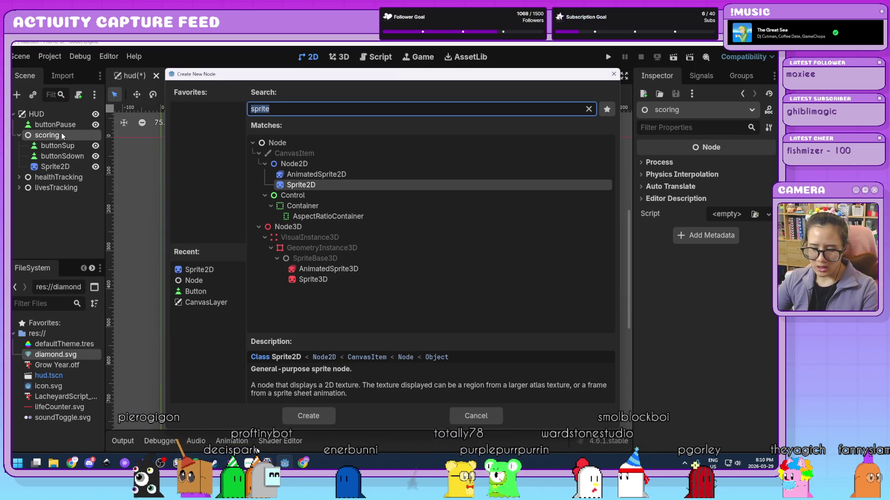
text(label)
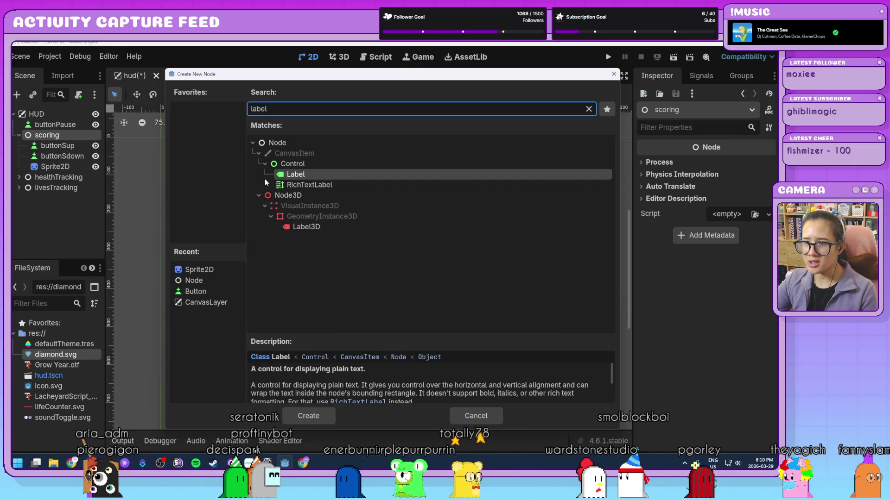
double_click(310, 177)
text(Score: 0)
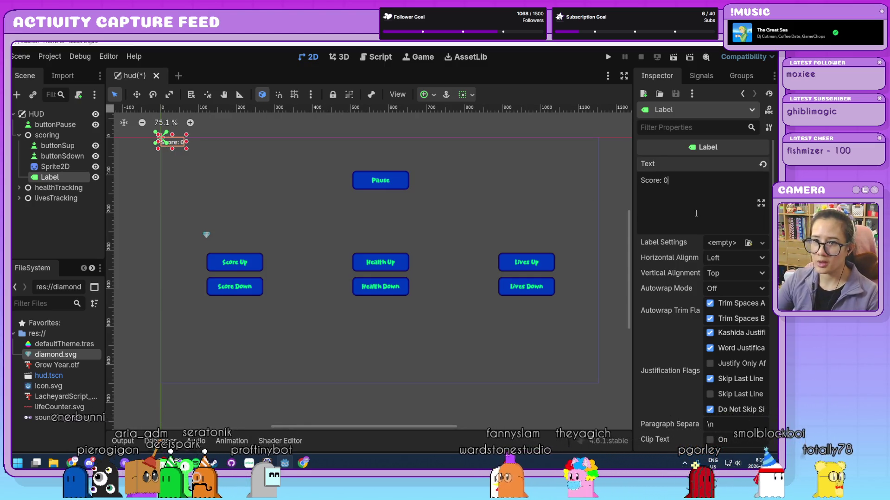
click(296, 197)
Step: Place the 'Score: 0' label right beside the diamond icon above Score Up
click(171, 144)
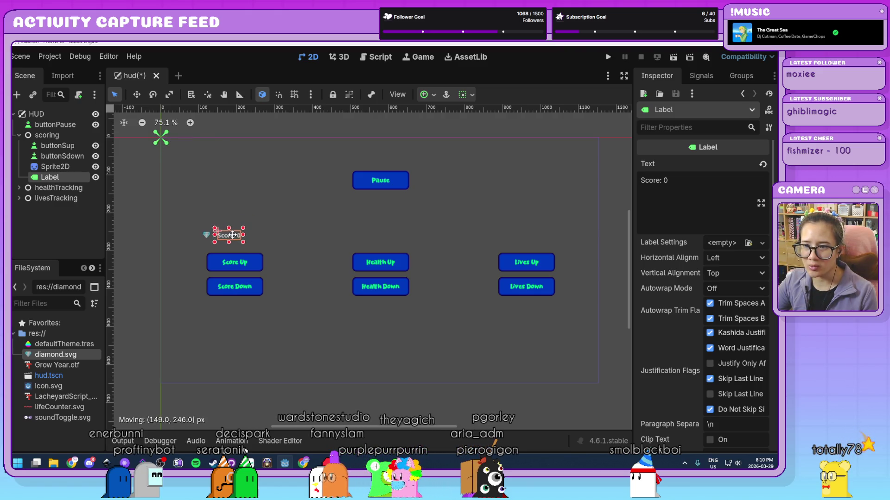
click(258, 235)
scroll(232, 241, up, 5)
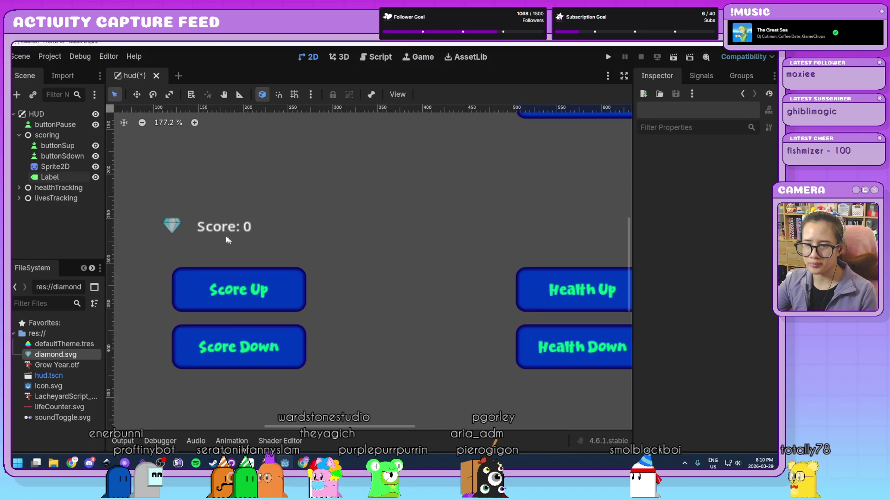
click(226, 230)
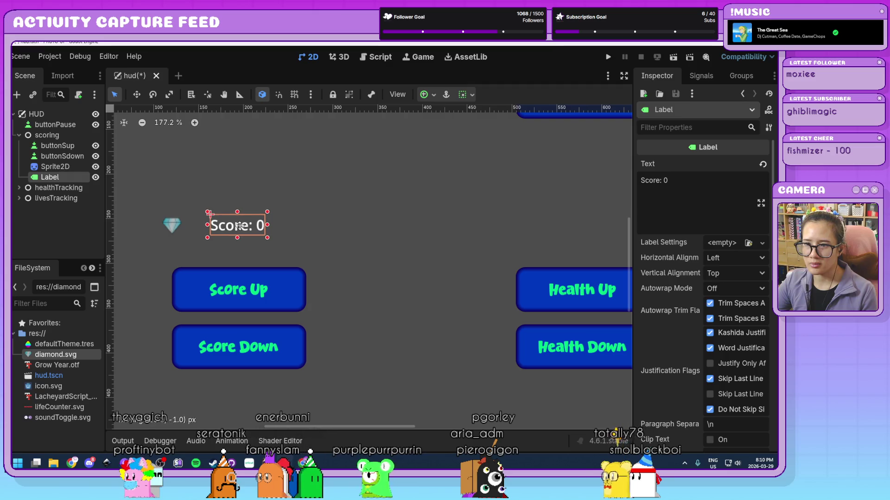
drag(171, 226, 184, 226)
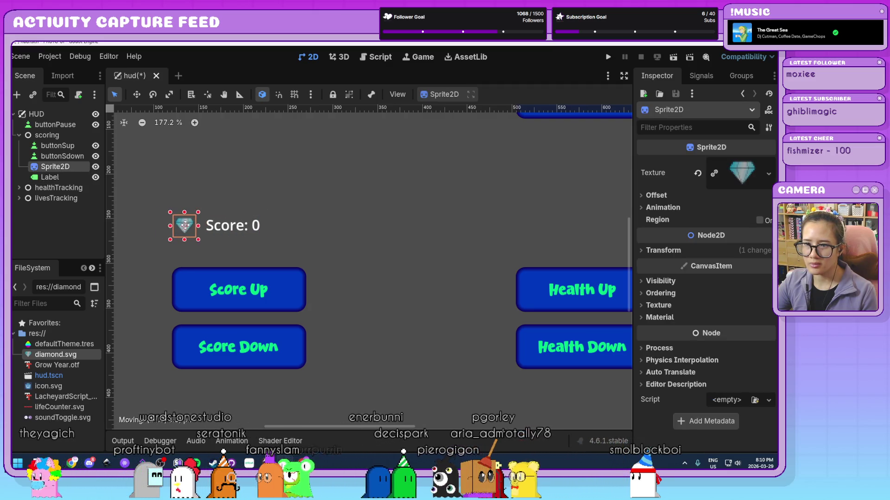
click(232, 226)
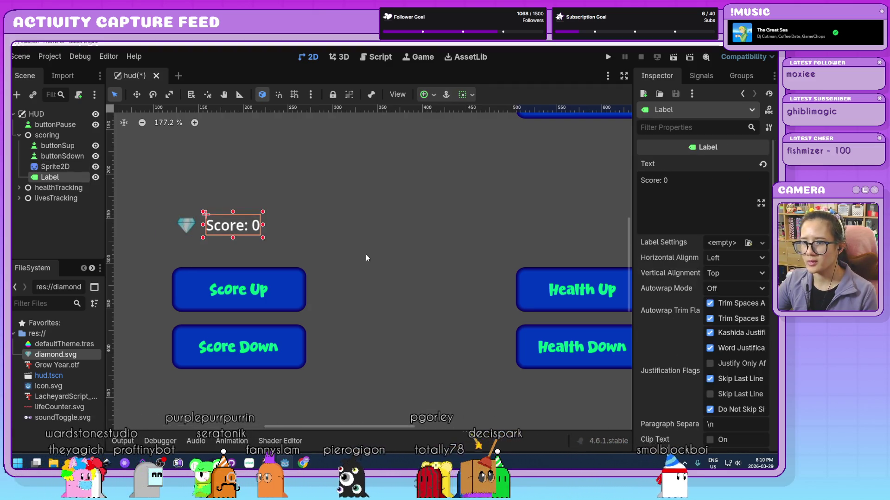
click(318, 254)
click(246, 229)
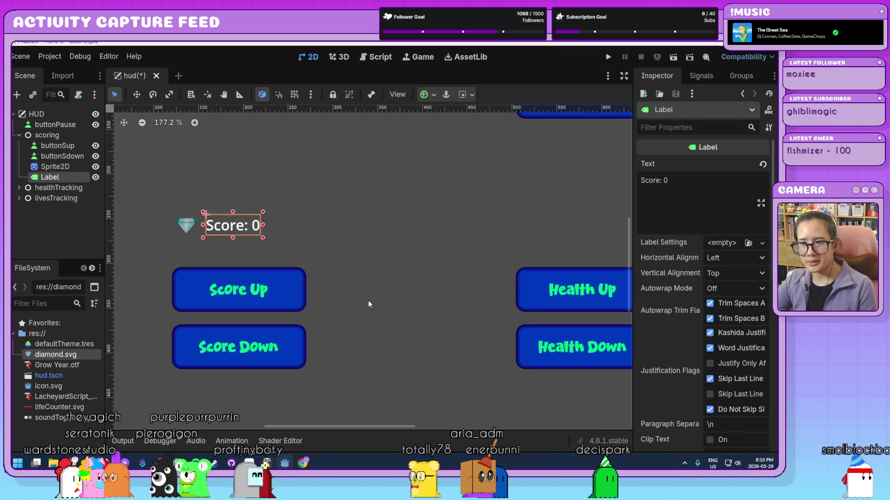
scroll(368, 304, down, 3)
click(369, 301)
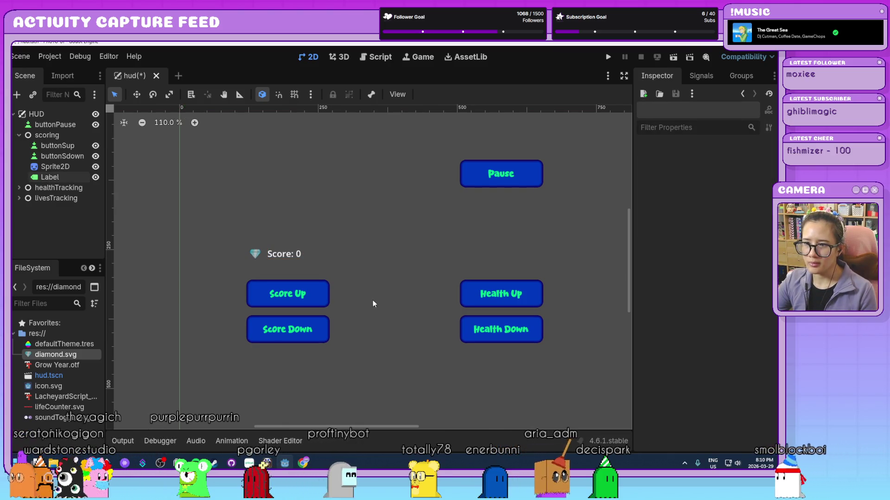
click(293, 255)
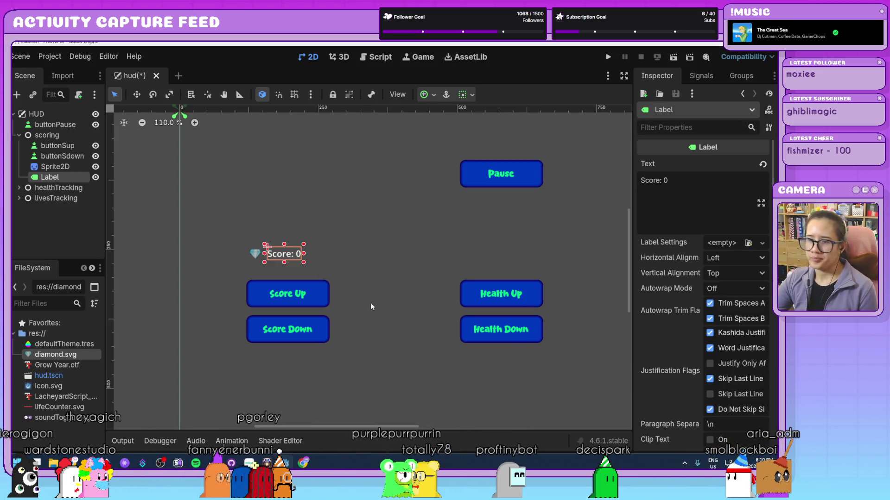
Step: Turn on the Score label's Font Size theme override and set it to 25 px
scroll(669, 321, down, 5)
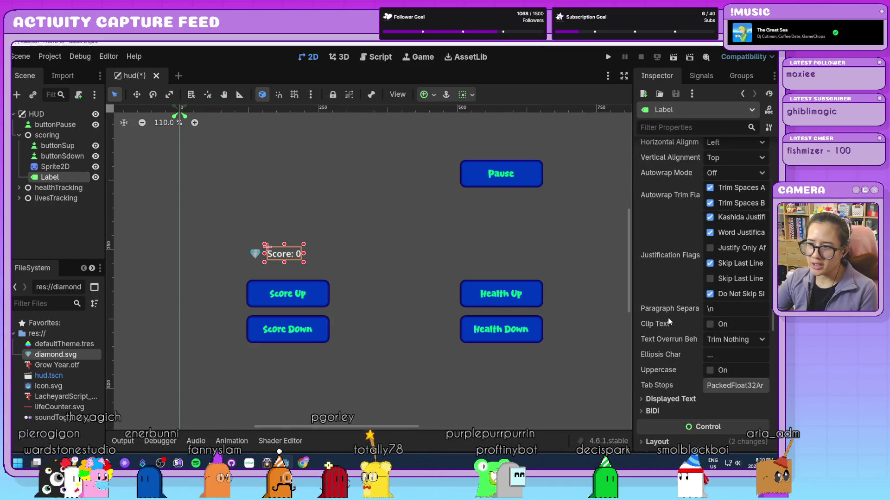
scroll(668, 321, down, 10)
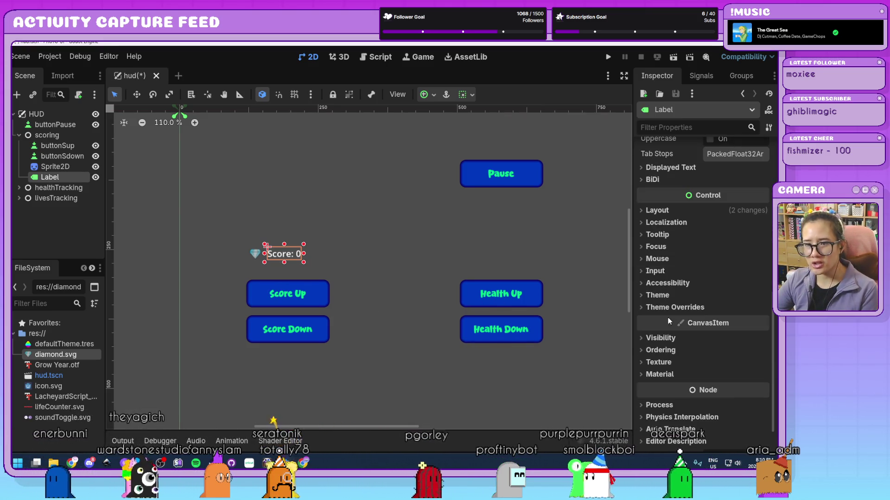
scroll(668, 318, down, 2)
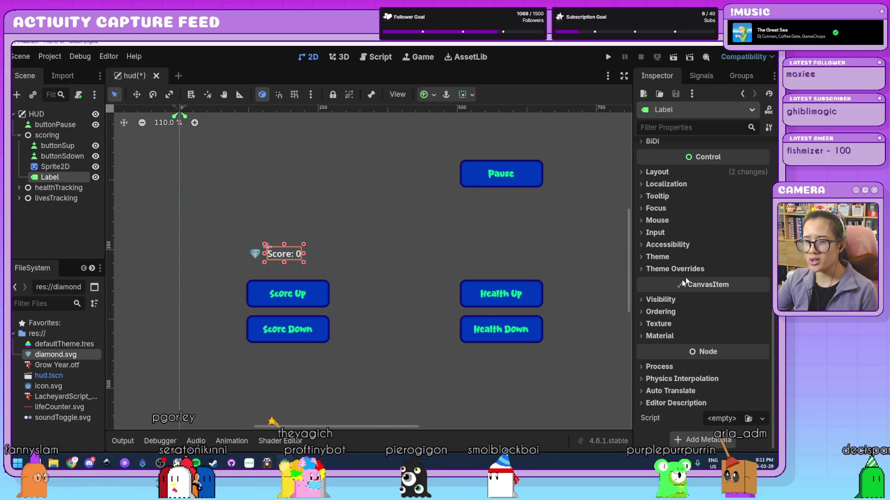
click(661, 270)
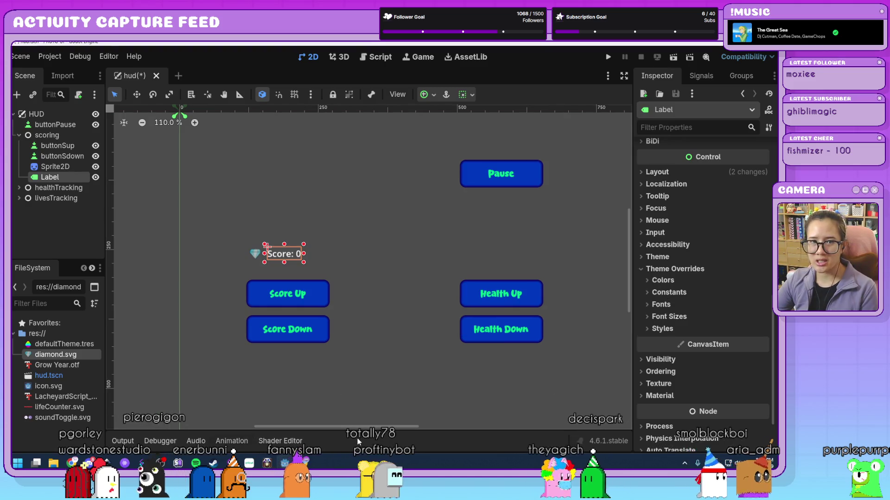
drag(292, 254, 294, 255)
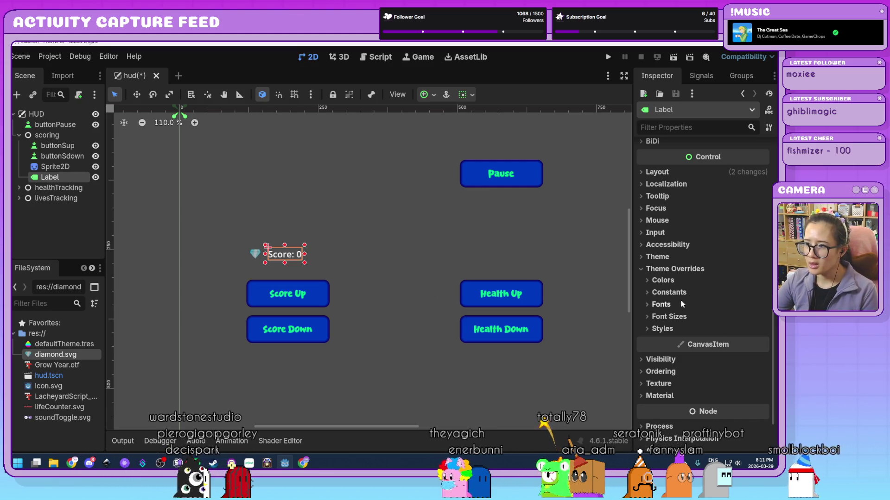
click(669, 316)
click(723, 329)
text(30)
key(Return)
text(27)
key(Return)
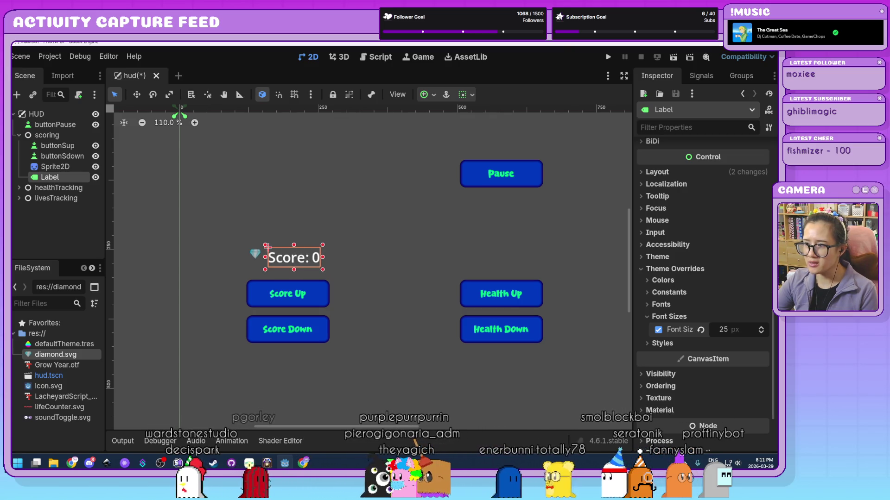
Step: Nudge the Score label up so it lines up with the diamond icon
click(431, 268)
drag(275, 252, 275, 247)
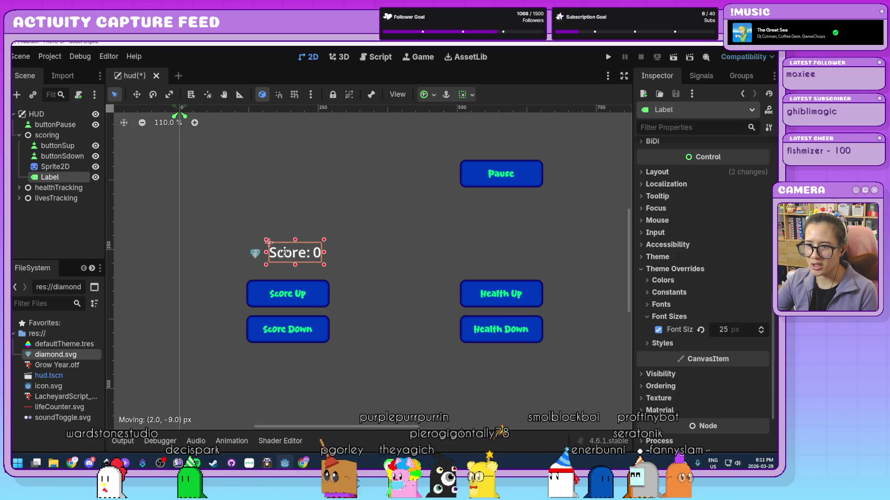
click(364, 276)
scroll(357, 266, right, 3)
scroll(357, 267, down, 1)
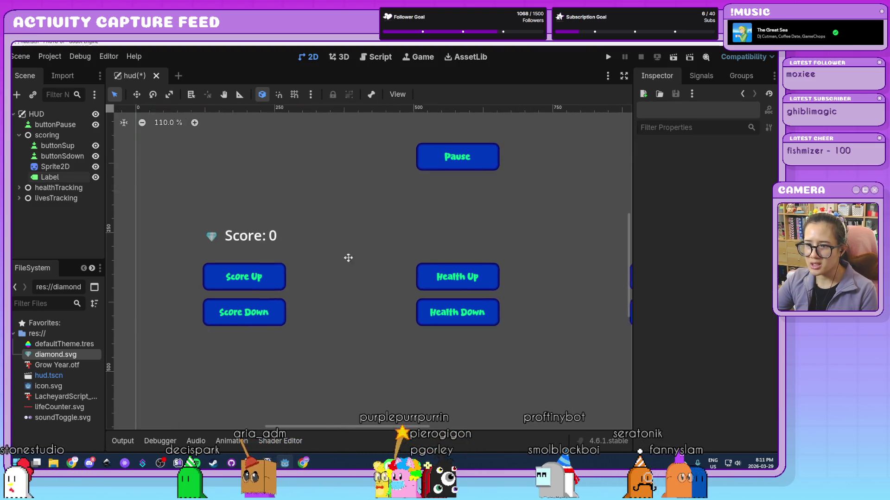
drag(254, 236, 255, 235)
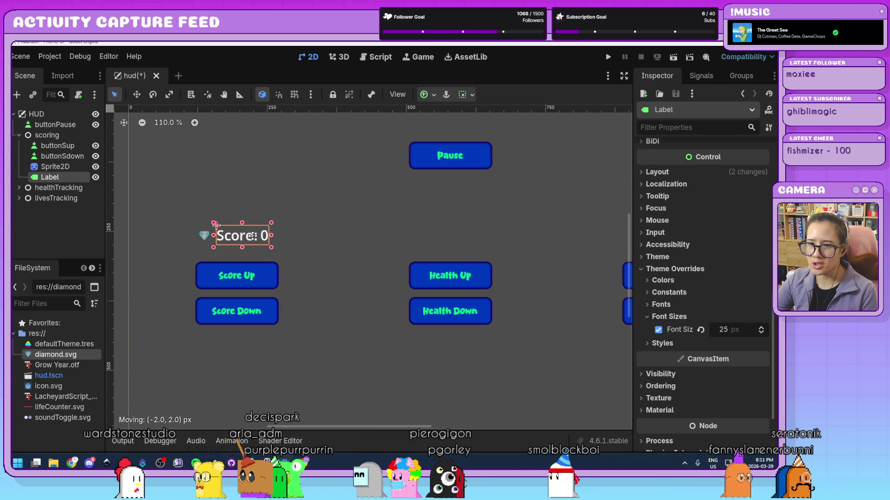
click(321, 237)
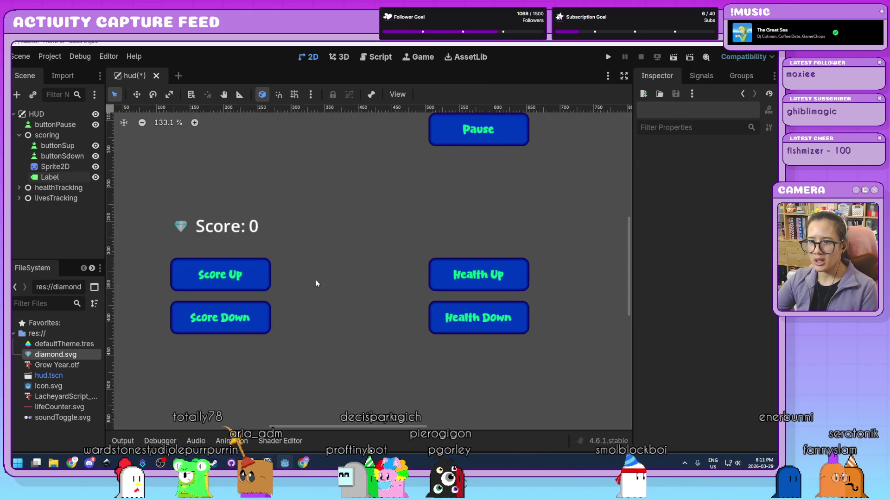
scroll(394, 281, up, 5)
drag(394, 281, 456, 282)
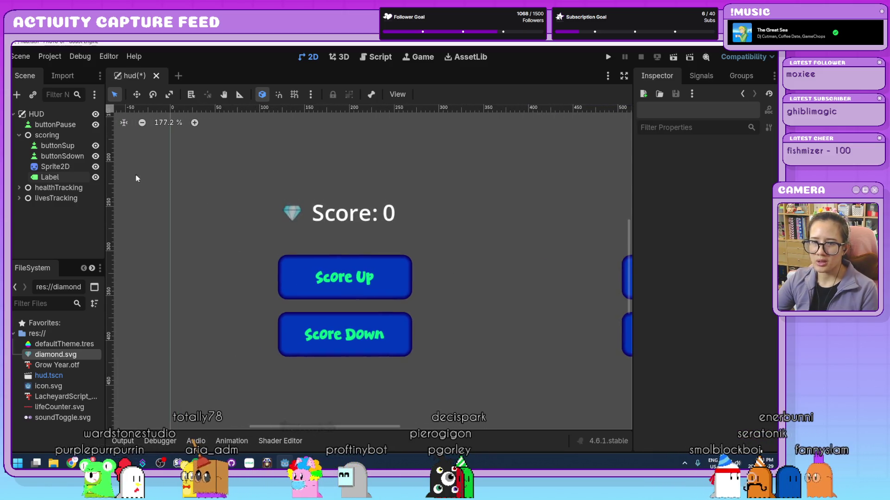
double_click(64, 179)
text(score)
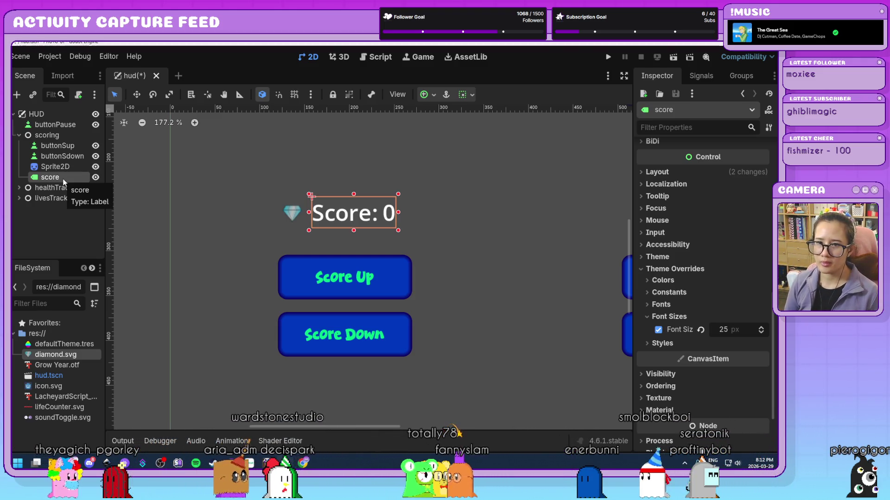
Step: Zoom the viewport out to show the larger 'Score: 0' row, then deselect the label
scroll(394, 298, down, 2)
scroll(394, 296, down, 5)
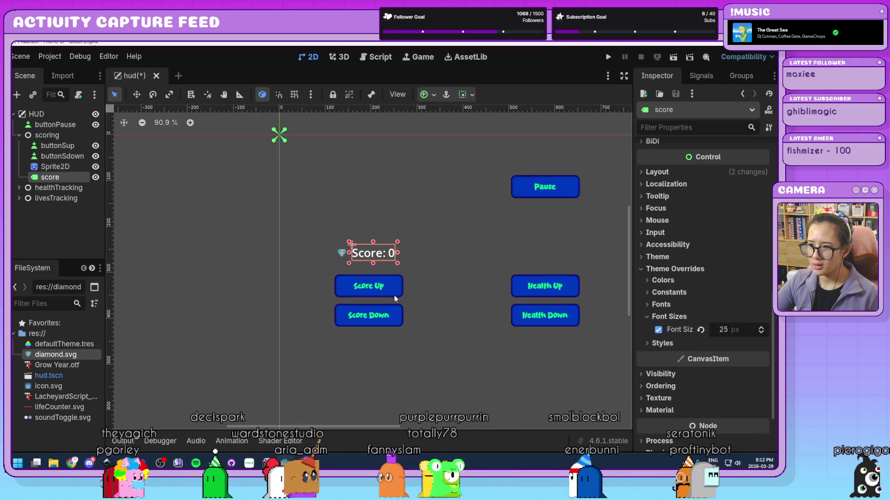
click(481, 371)
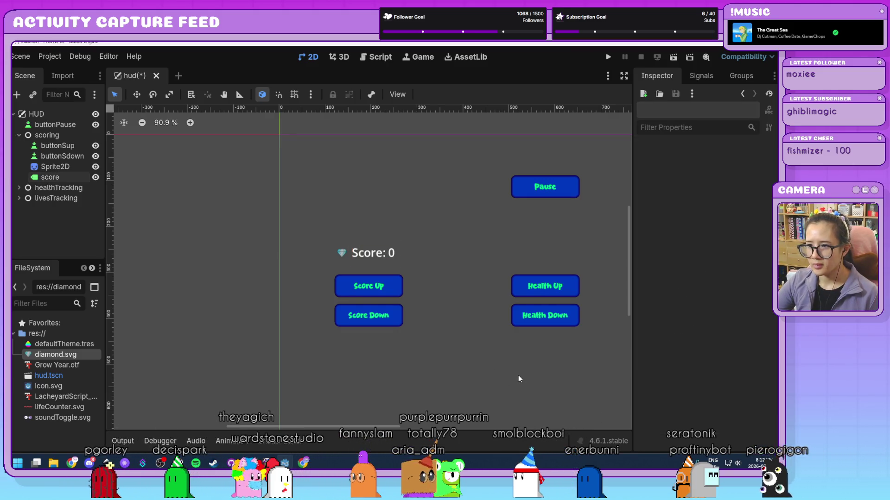
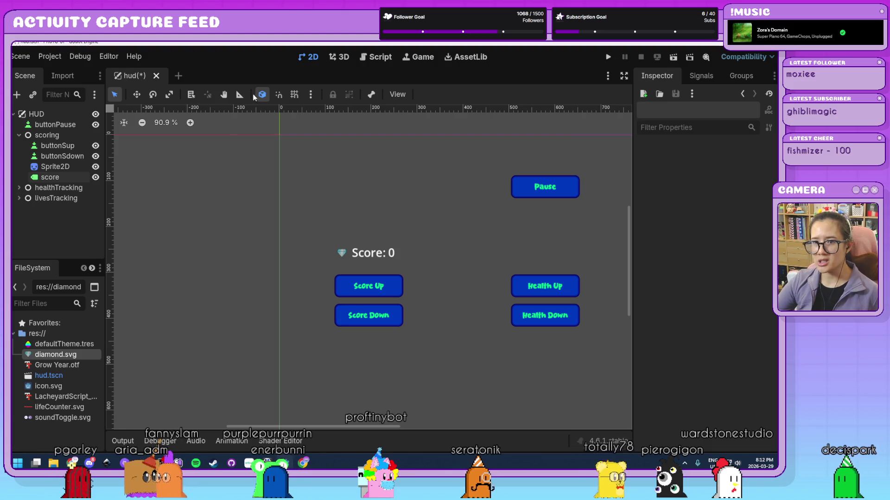
Step: Switch to the Script workspace and start a new script from the File menu
click(381, 57)
click(116, 93)
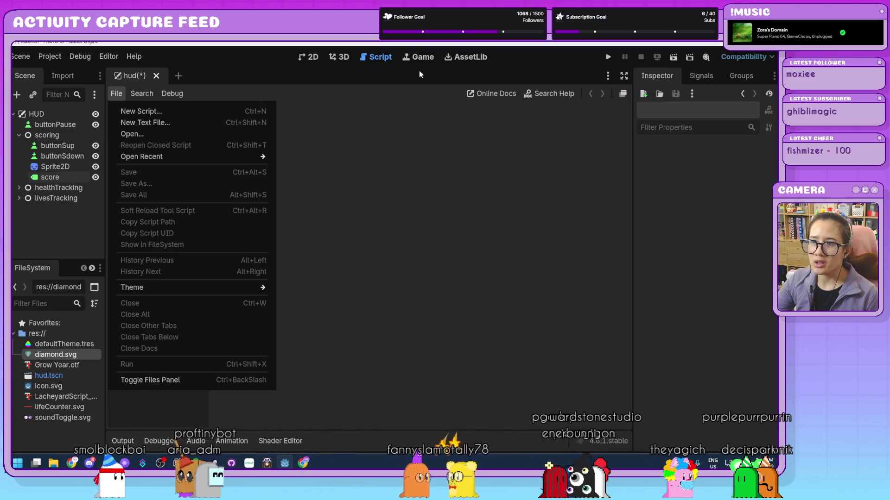
click(169, 112)
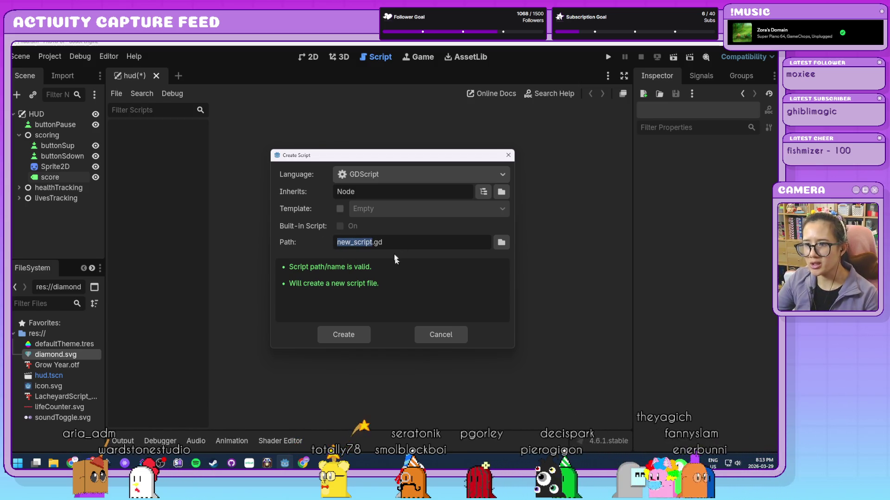
Step: Name the new Node-inheriting GDScript global.gd and create it
text(global)
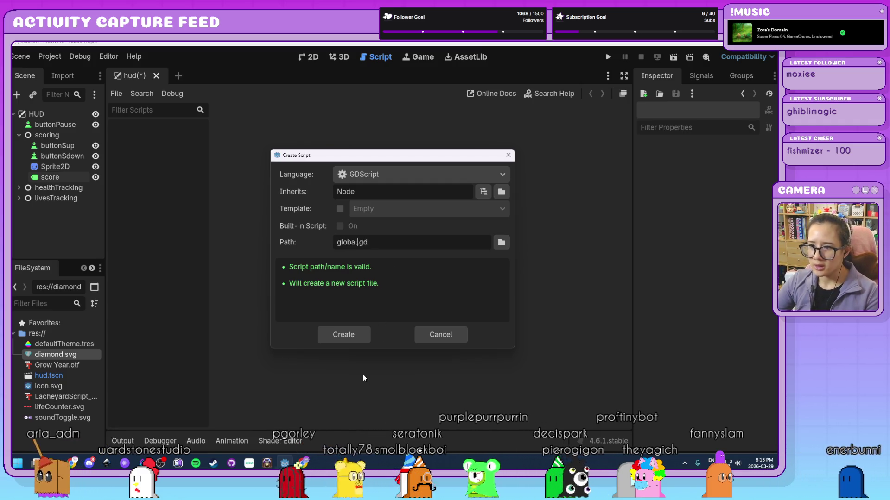
click(346, 339)
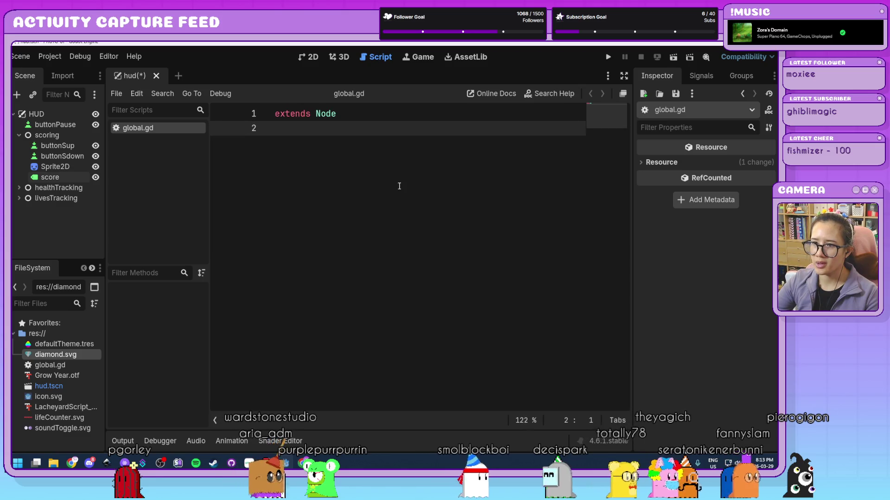
Step: Append a #GLOBAL comment after extends Node on line 1 and start a new line below
click(432, 114)
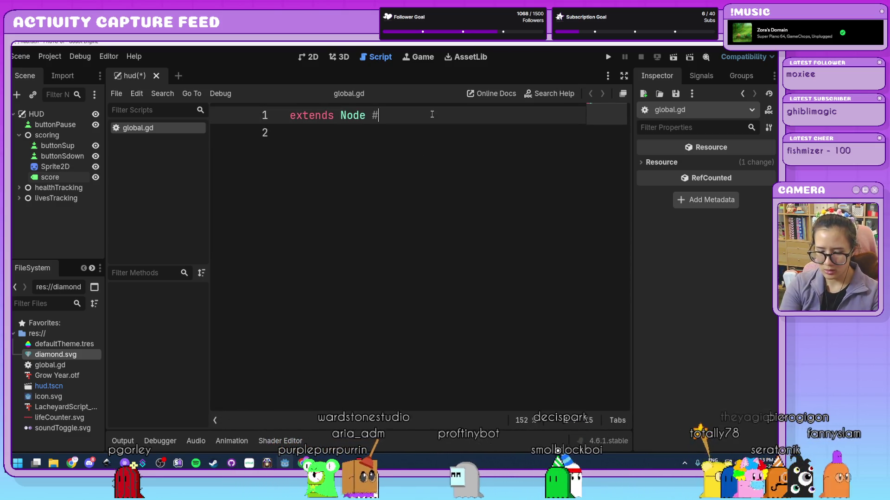
text(GLOBAL)
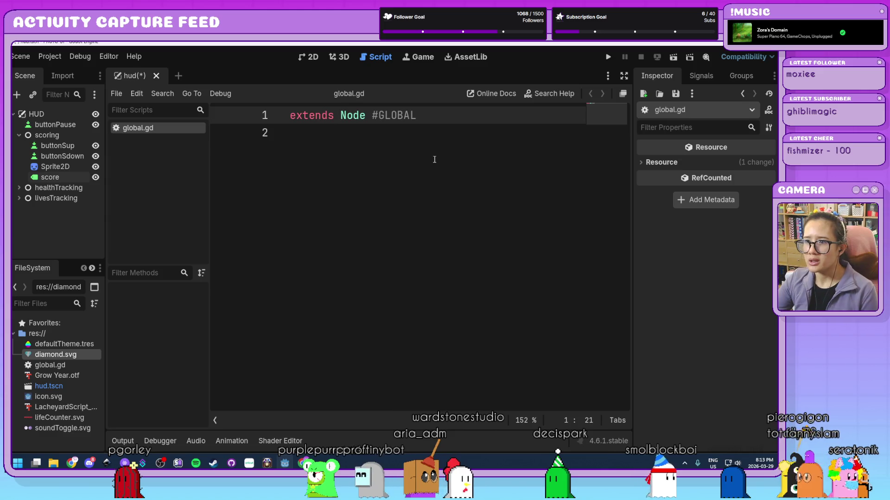
click(434, 159)
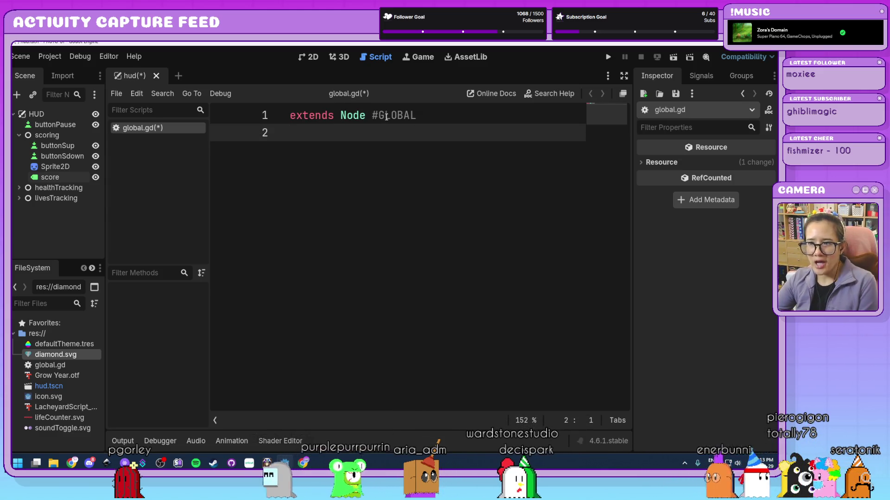
drag(373, 116, 418, 119)
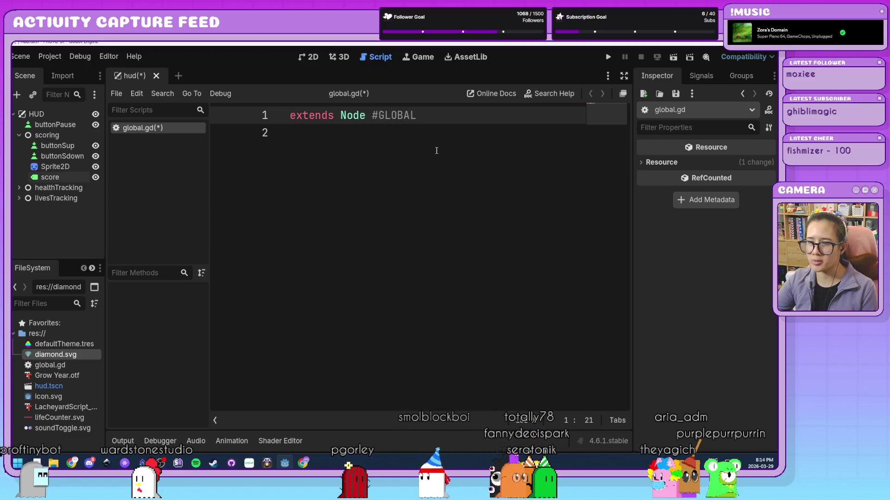
click(452, 157)
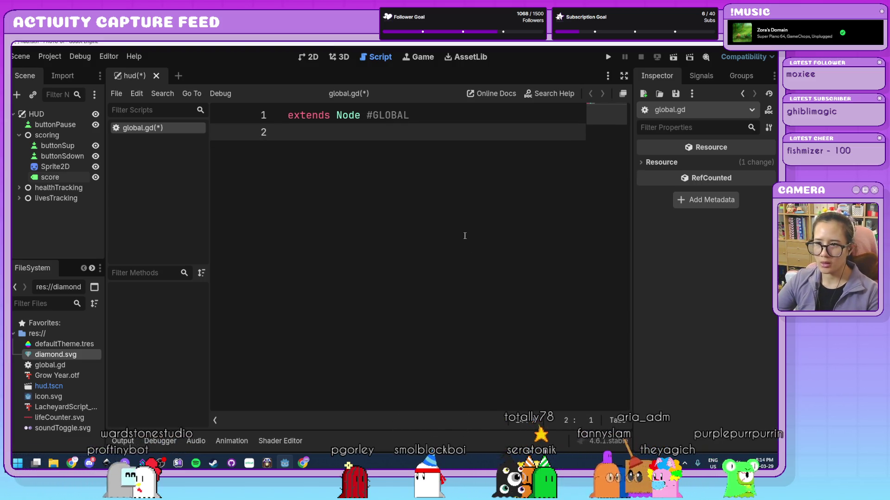
key(Return)
text(#)
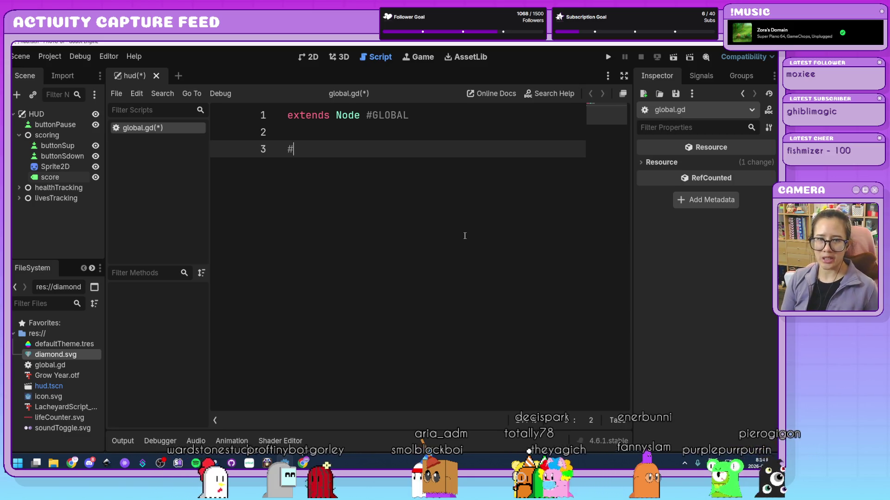
Step: Add #VARS AND CONSTS and #UPDATING FUNCTION headings with an indented #LIVES AND HEALTH comment
text(VARS A)
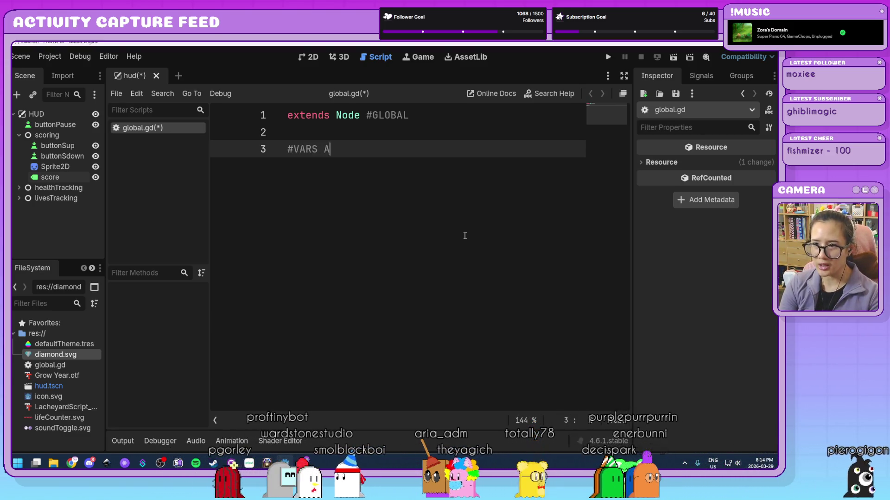
text(ND CONSTS)
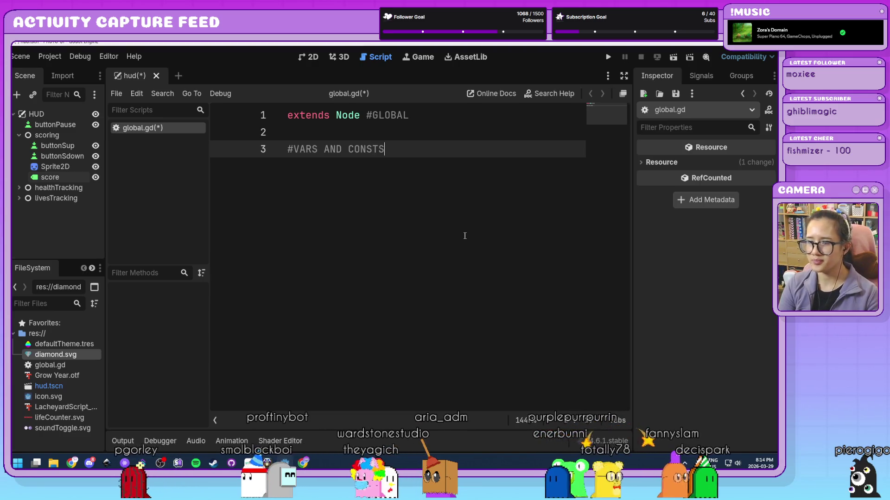
key(Return)
key(Return)
key(Return)
key(Return)
text(#UPDATING FUNCTION)
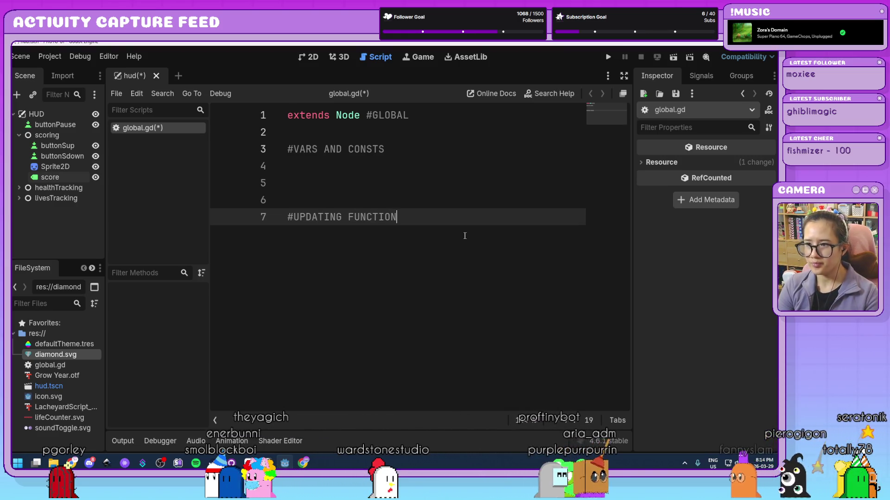
key(Return)
key(Return)
key(Return)
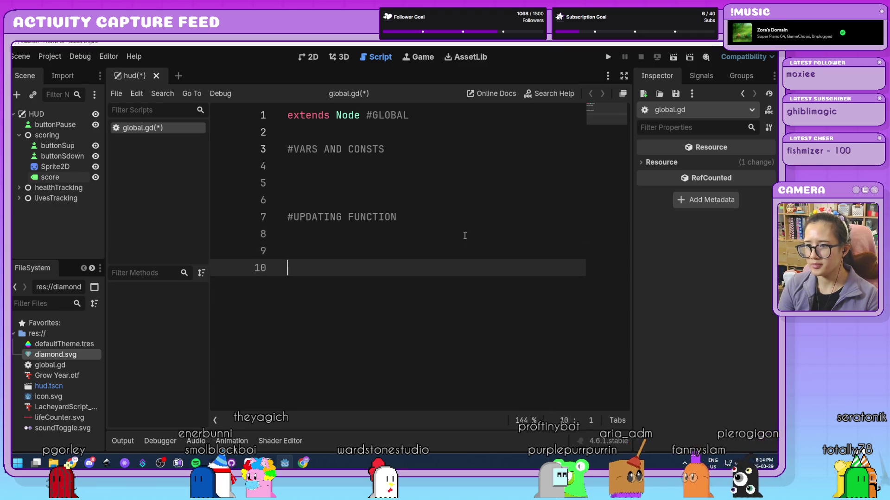
key(BackSpace)
key(BackSpace)
key(Tab)
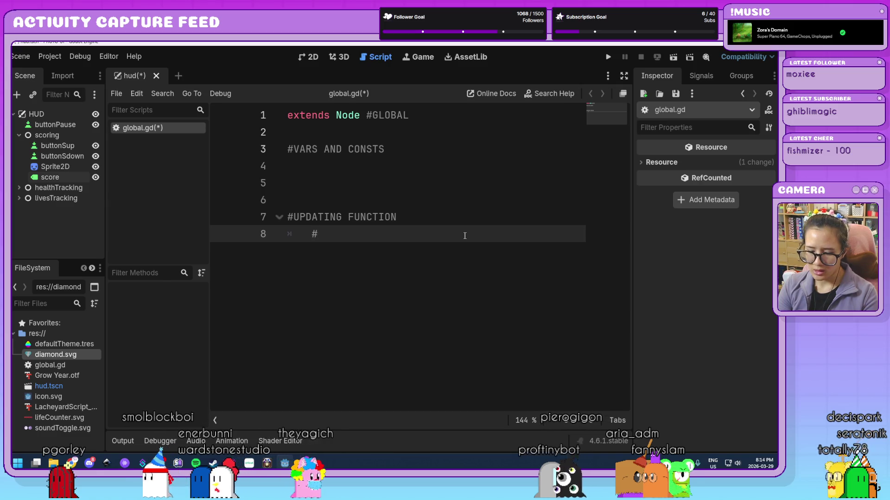
text(LIVES AND HEALTH)
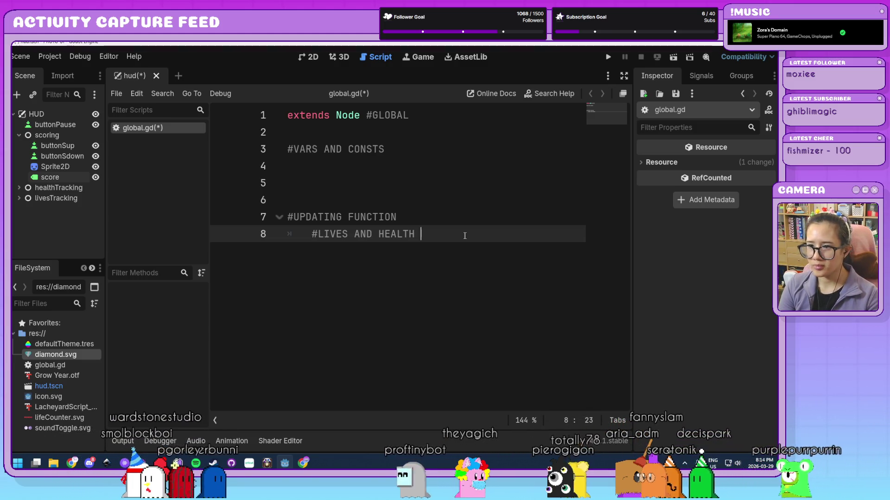
Step: Add blank lines and a #RESET FUNCTION heading, then widen the code editor
key(Return)
key(Return)
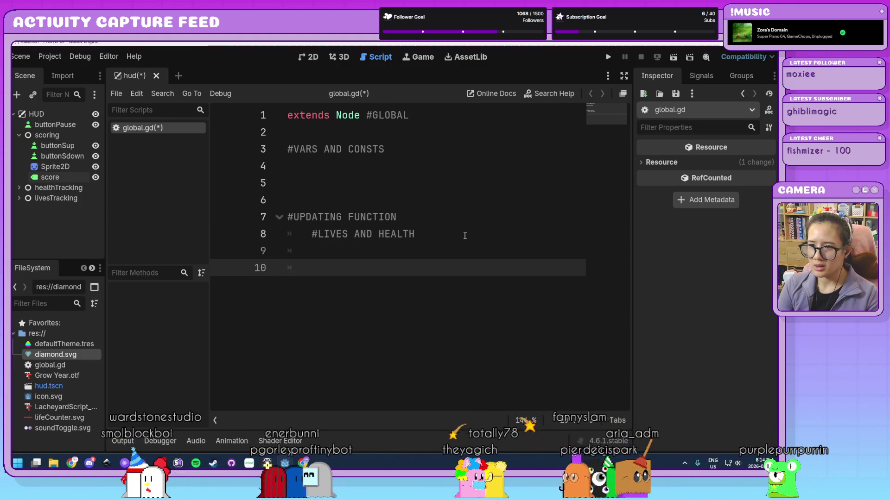
key(Return)
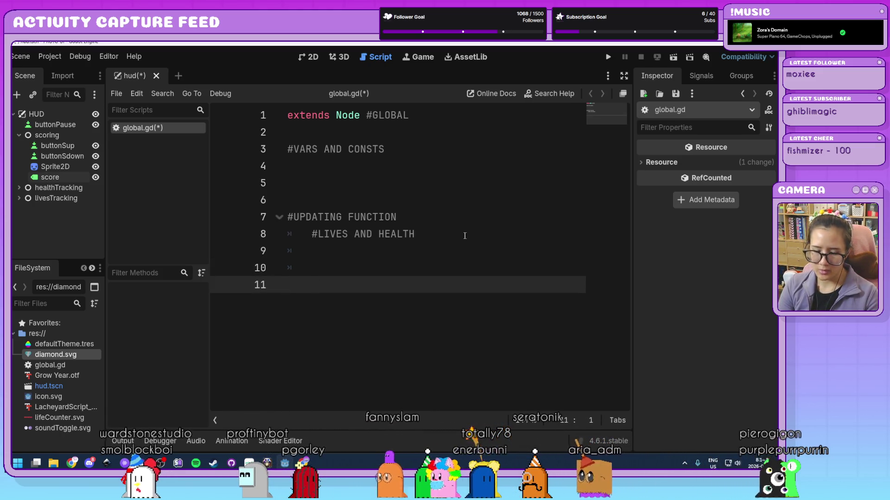
key(Return)
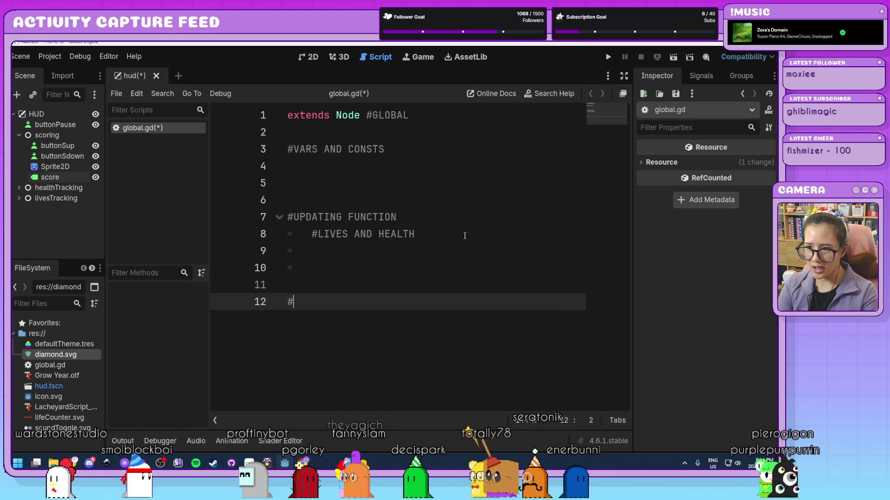
text(RESET FUNCTION)
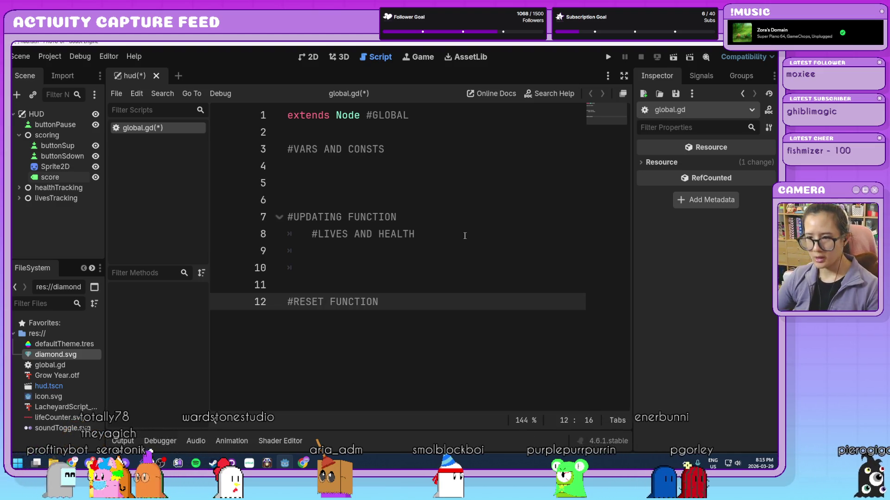
drag(634, 238, 660, 236)
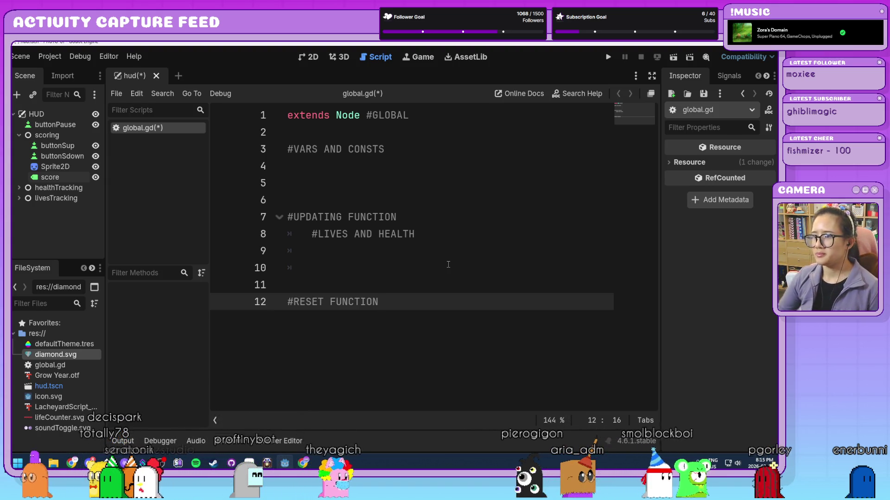
click(429, 161)
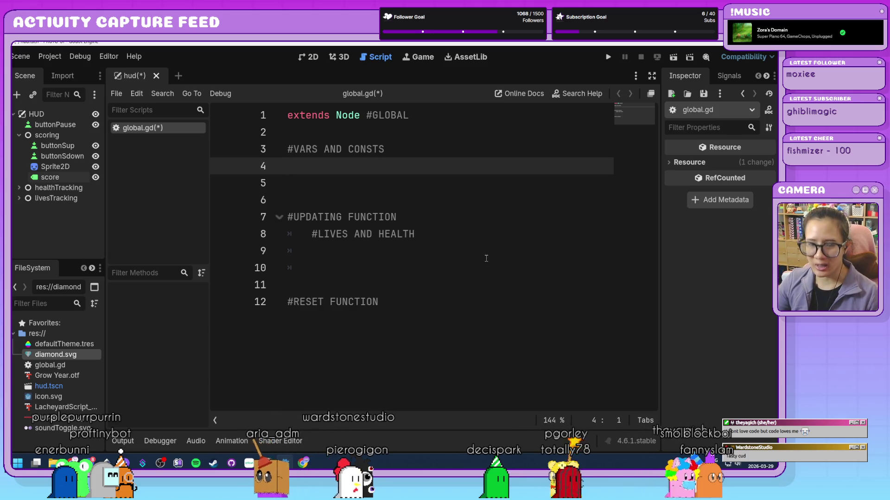
Step: Declare var score = 0 and const STARTSCORE = 0 under #VARS AND CONSTS, then begin a var line
scroll(487, 258, down, 2)
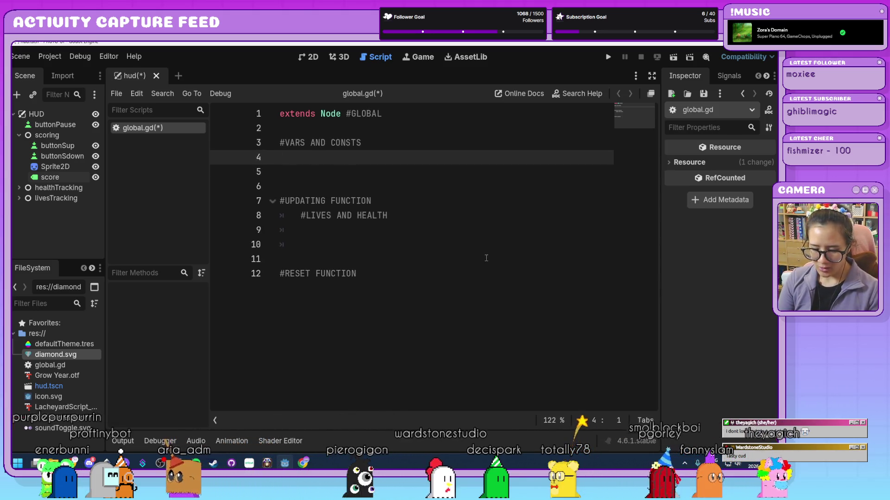
text(var )
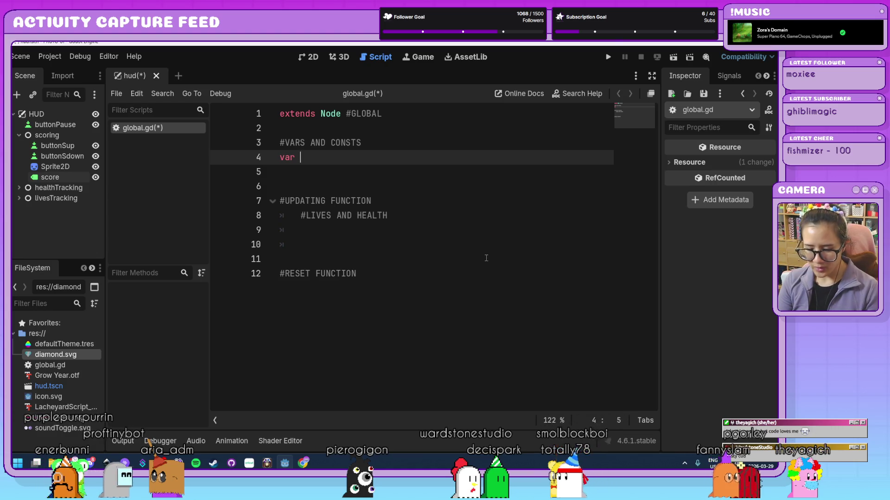
text(score = 0)
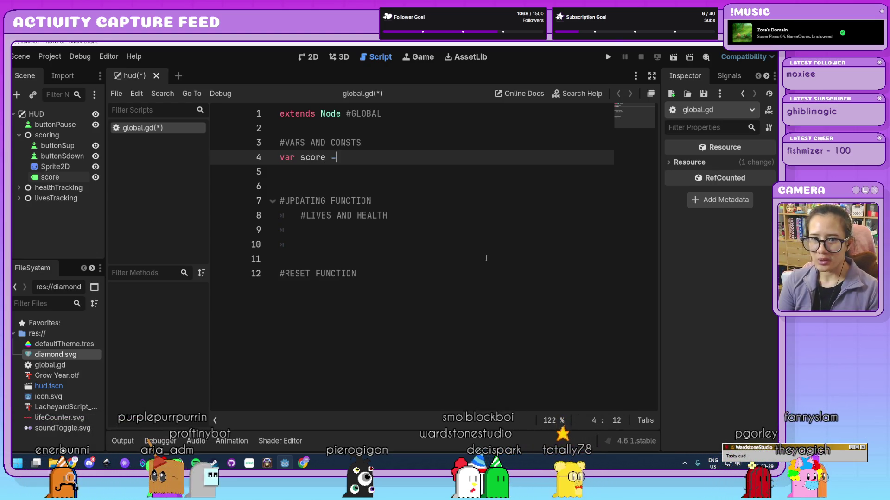
key(Return)
text(const)
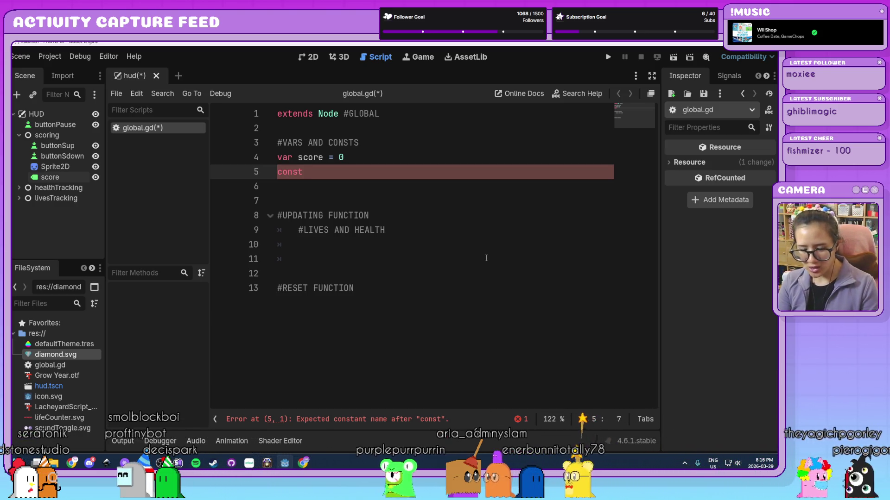
text(M)
key(BackSpace)
text(S)
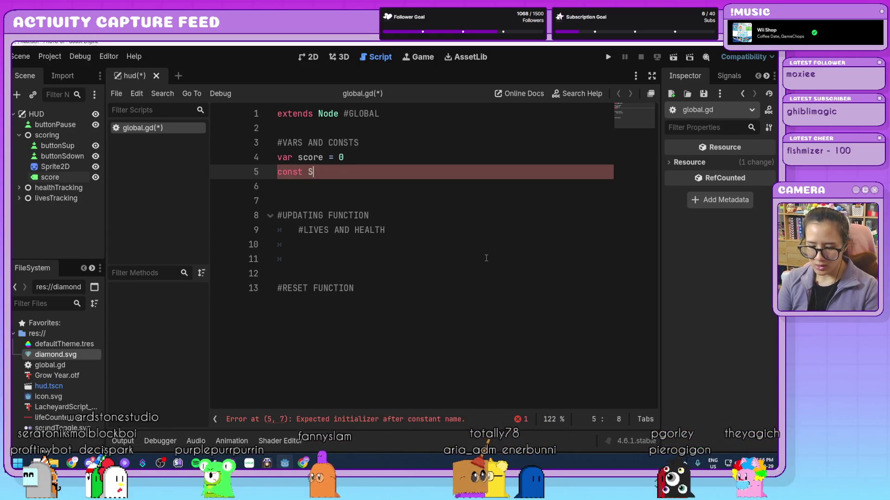
text(TART)
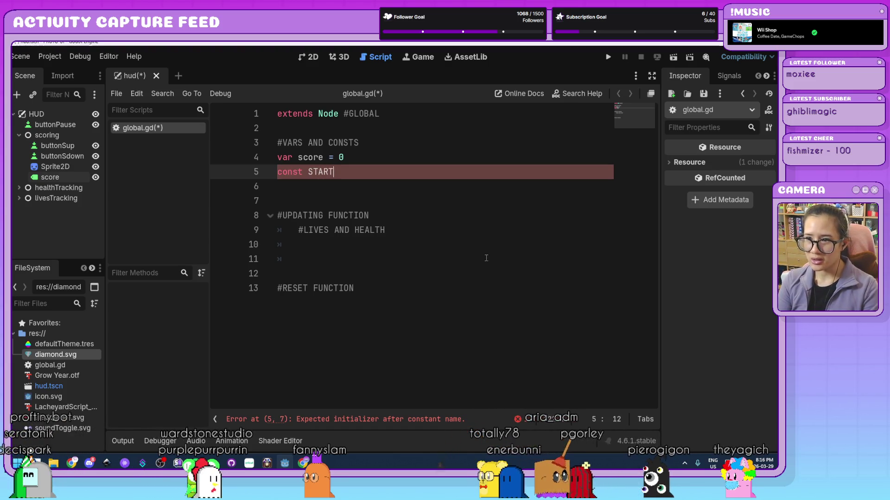
text(SCORE = 0)
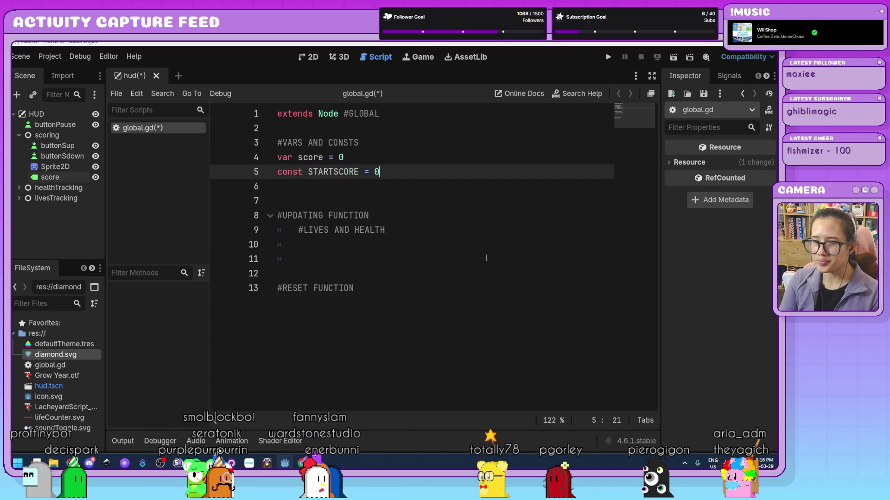
key(Return)
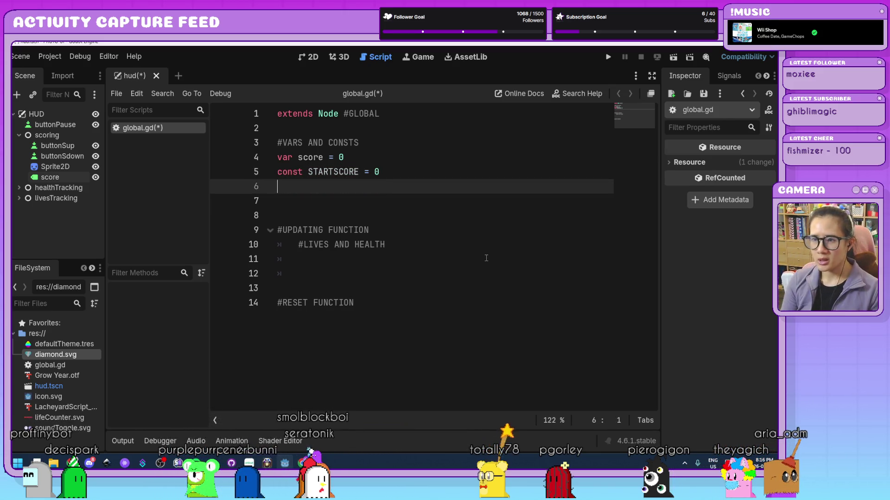
key(Return)
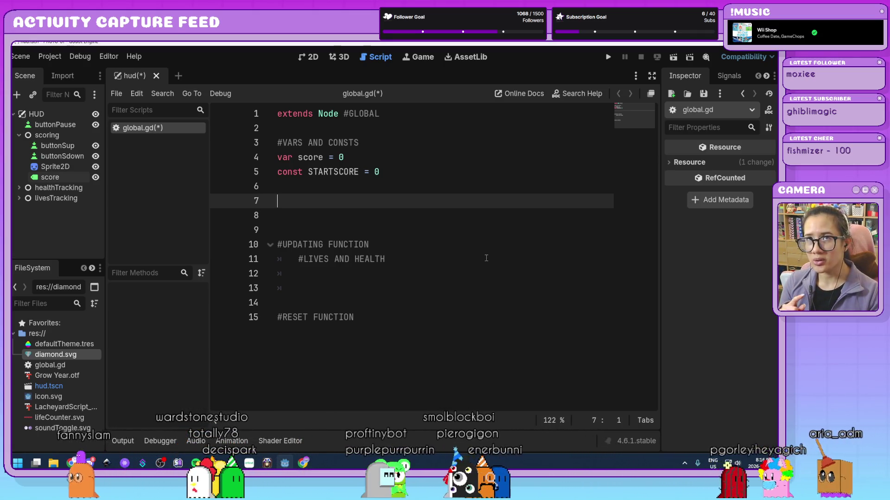
text(var timer =)
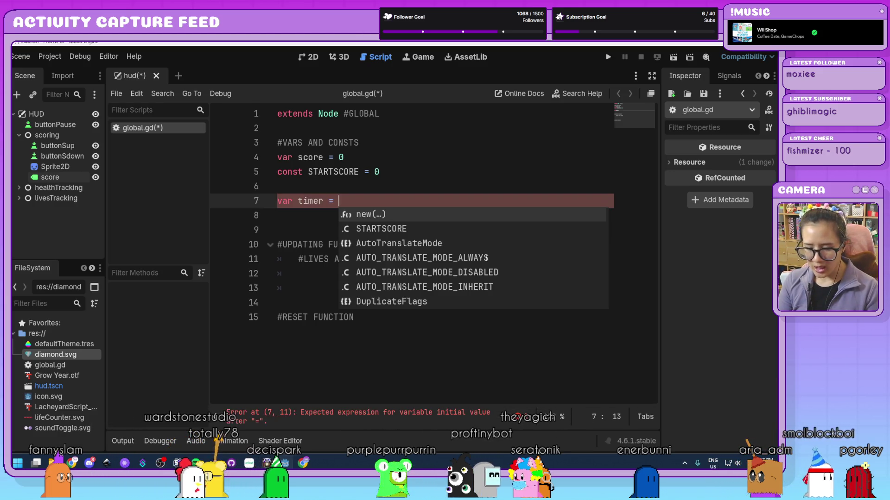
Step: Write var timer = 2 * 60 and const STARTTIMER = 2 * 60 on the following line
text(60)
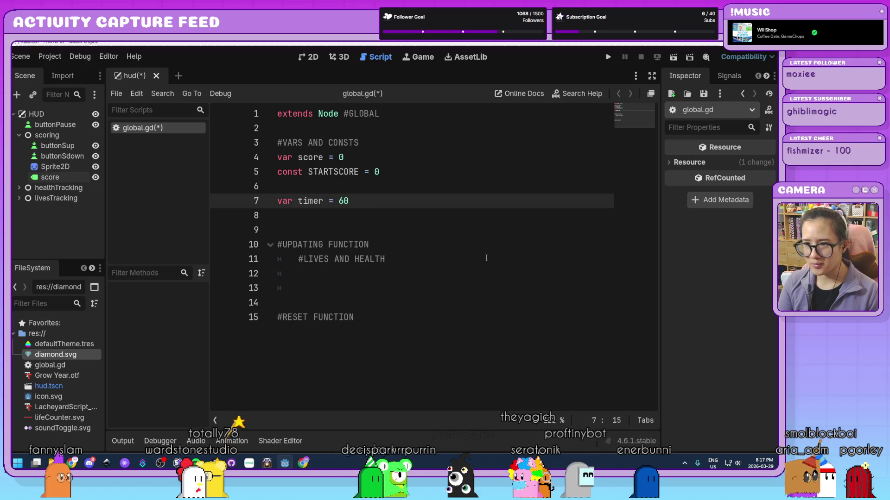
key(Return)
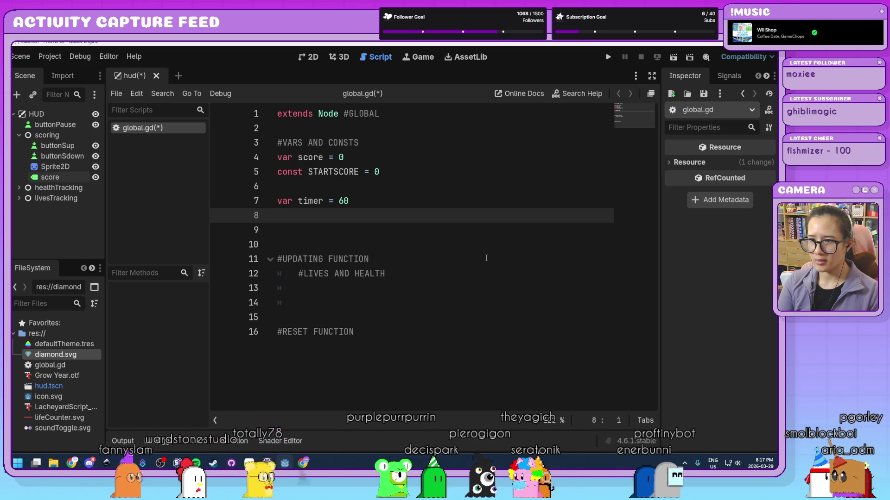
key(BackSpace)
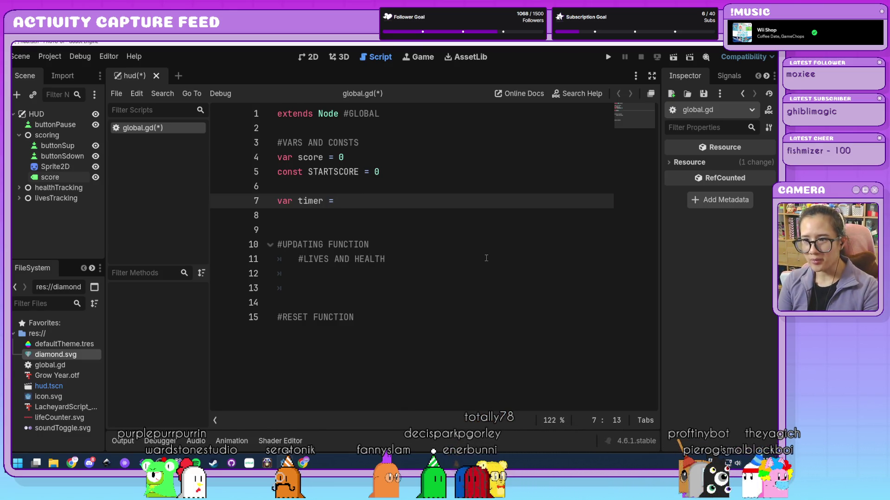
text(2 )
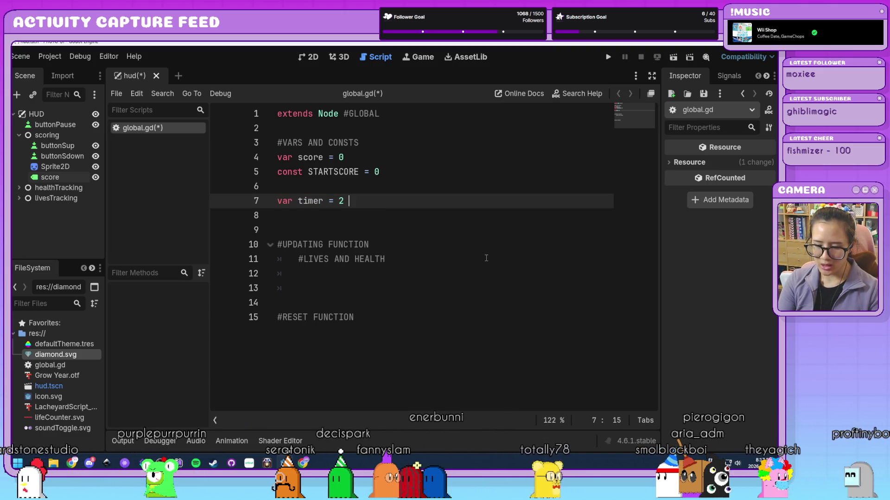
text(* 60)
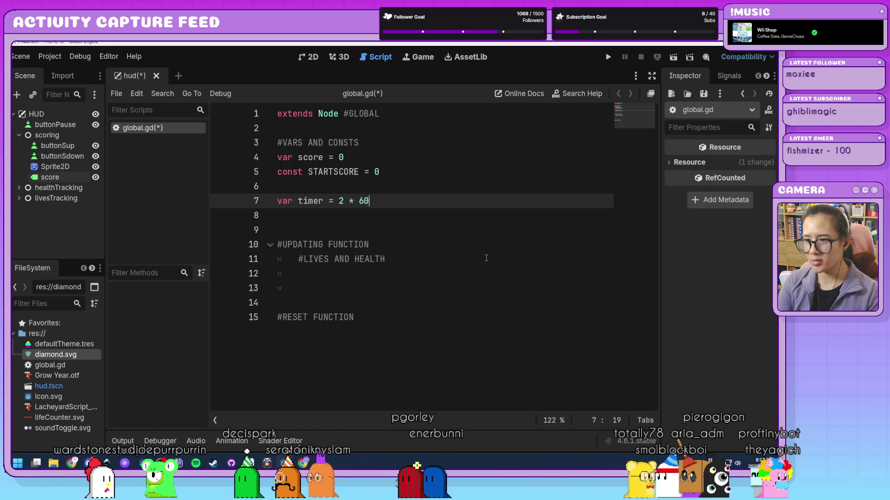
key(Return)
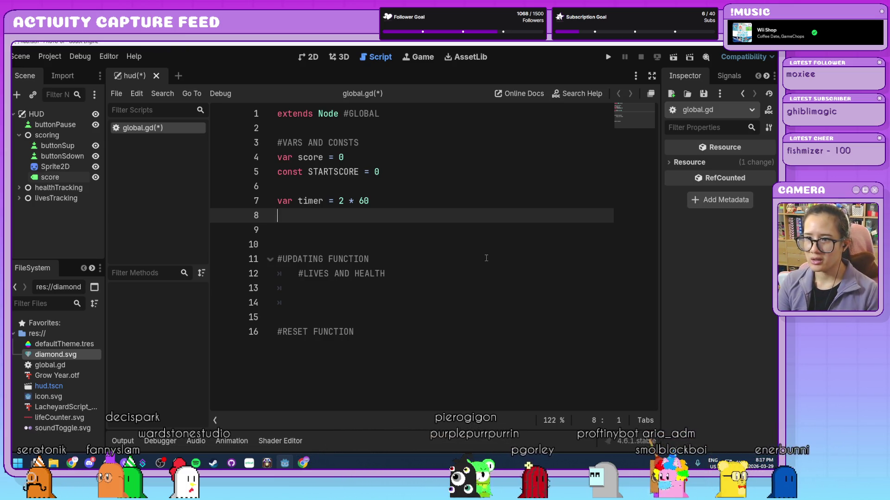
text(const )
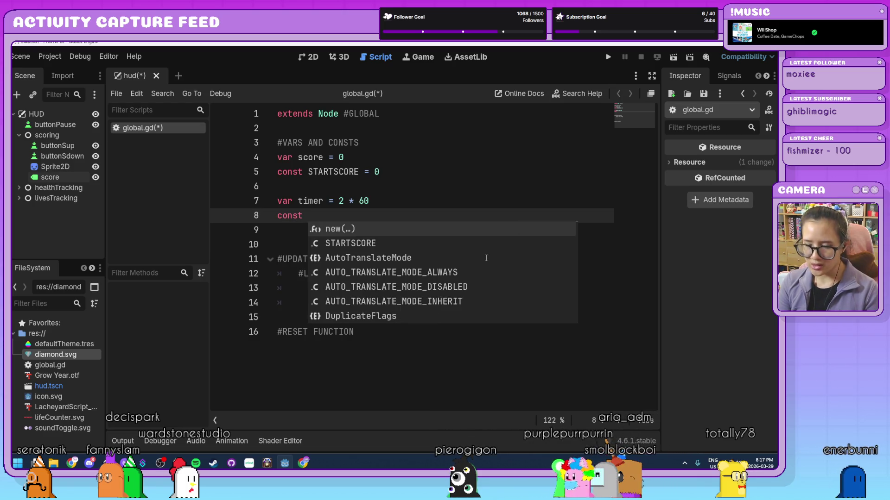
text(STARTTIMER = 2*)
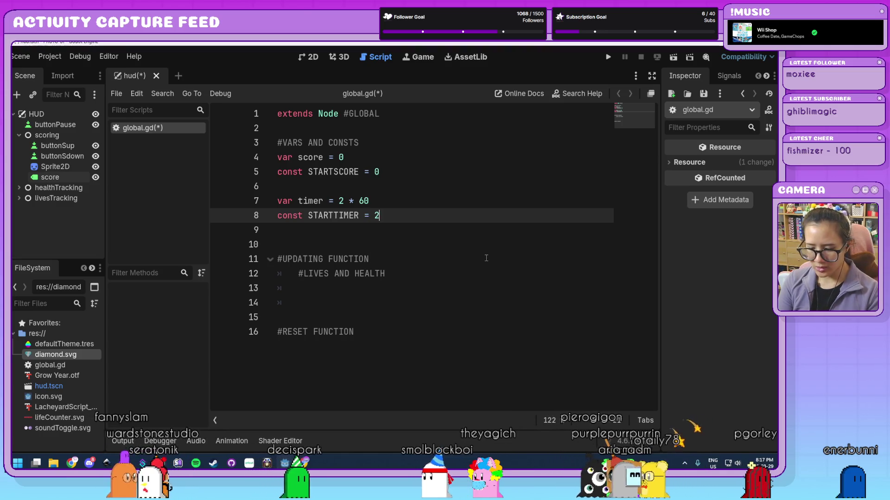
text( 6)
key(BackSpace)
key(BackSpace)
key(BackSpace)
text(* 60)
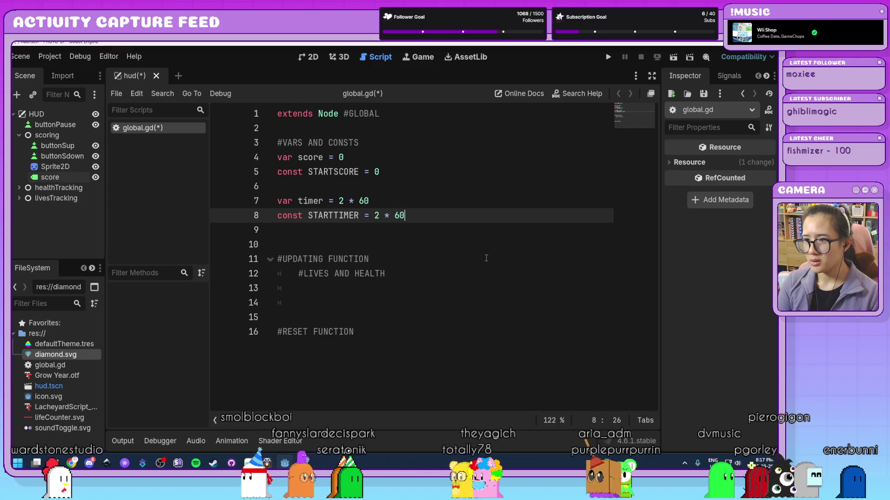
key(Return)
key(Return)
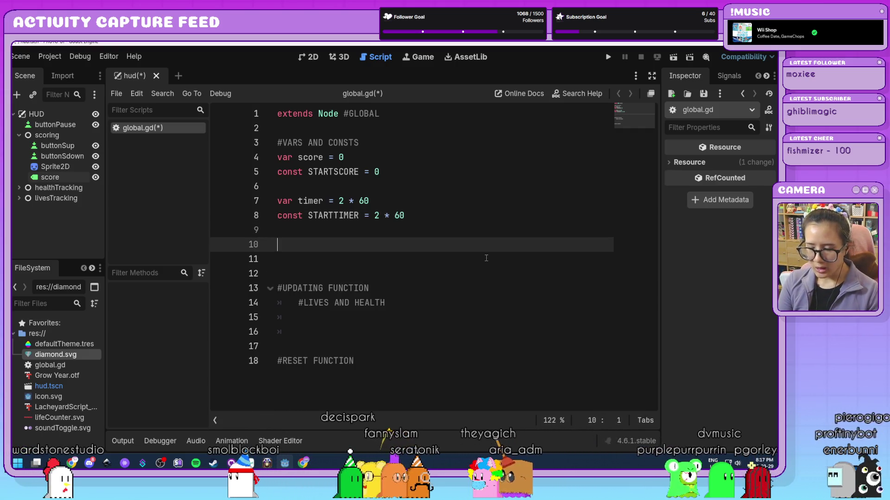
text(var h)
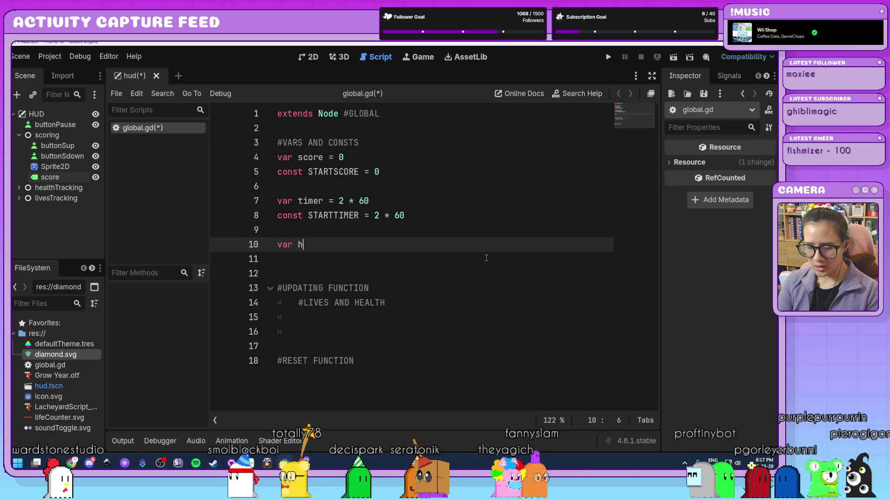
Step: Declare var health = 10, const MAXHEALTH = 10, var lives = 5 and const MAXLIVES = 5
text(ealth = )
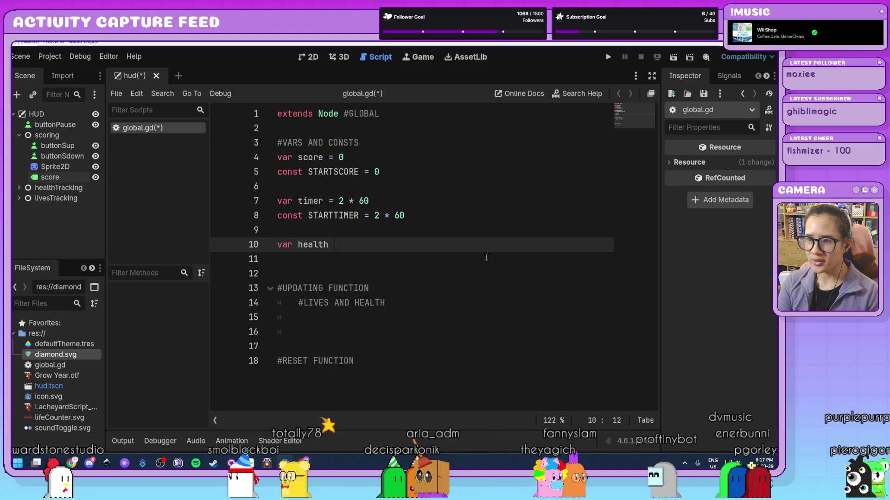
text(10)
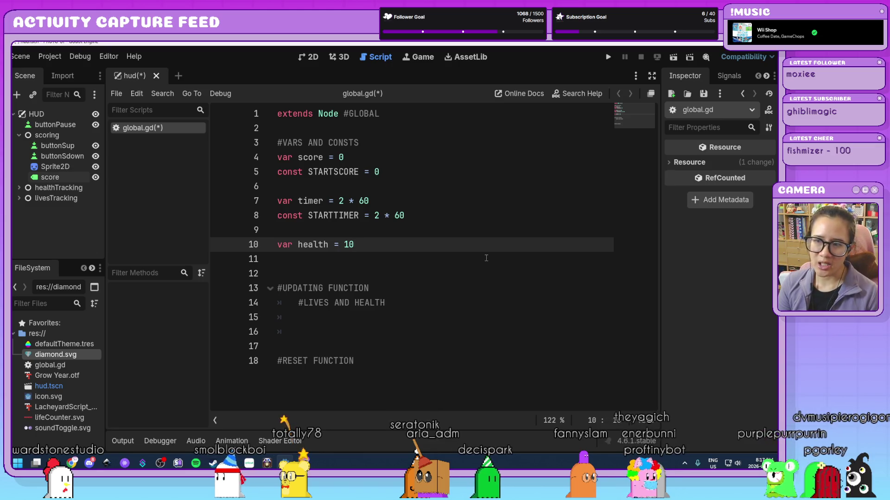
key(Return)
text(const MAX)
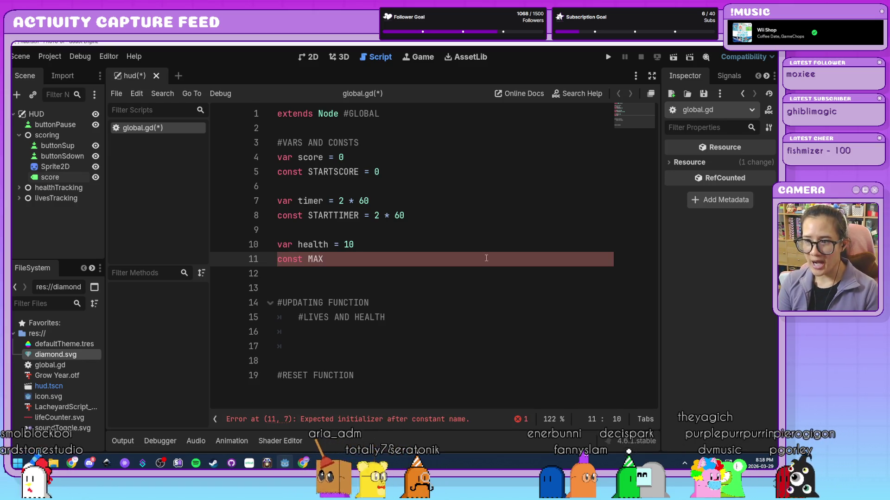
text(HEALTH = 10)
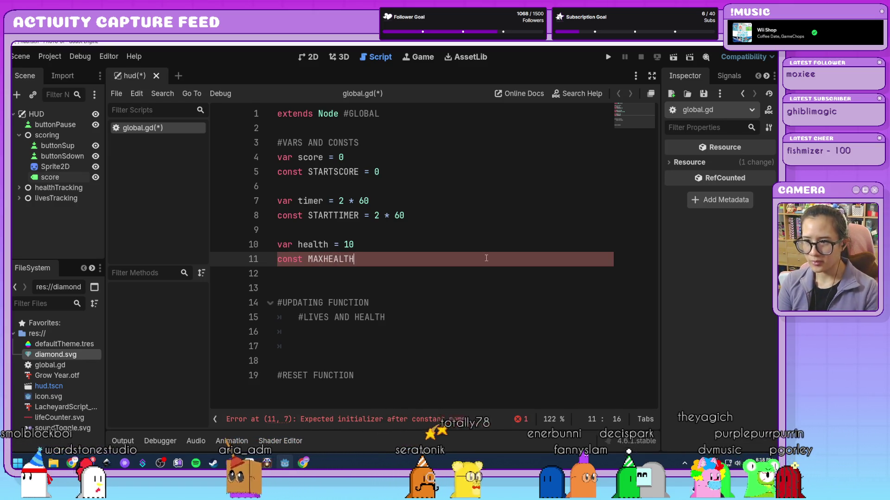
key(Return)
key(Return)
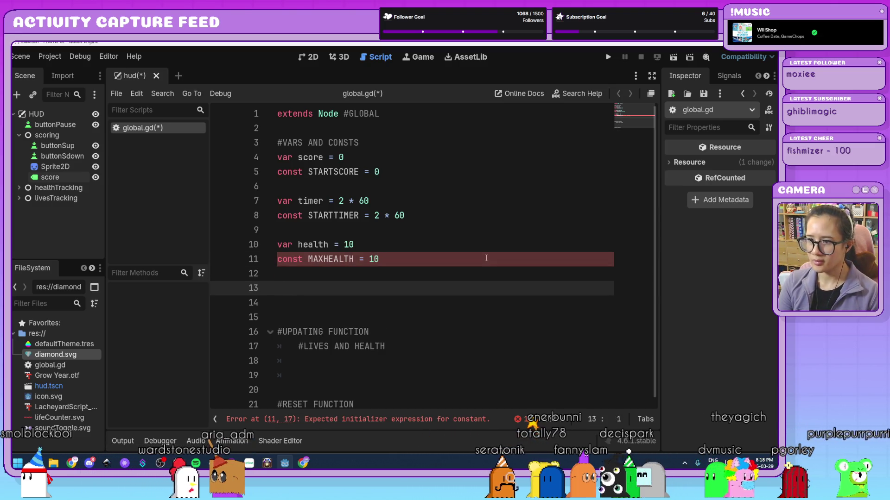
text(var)
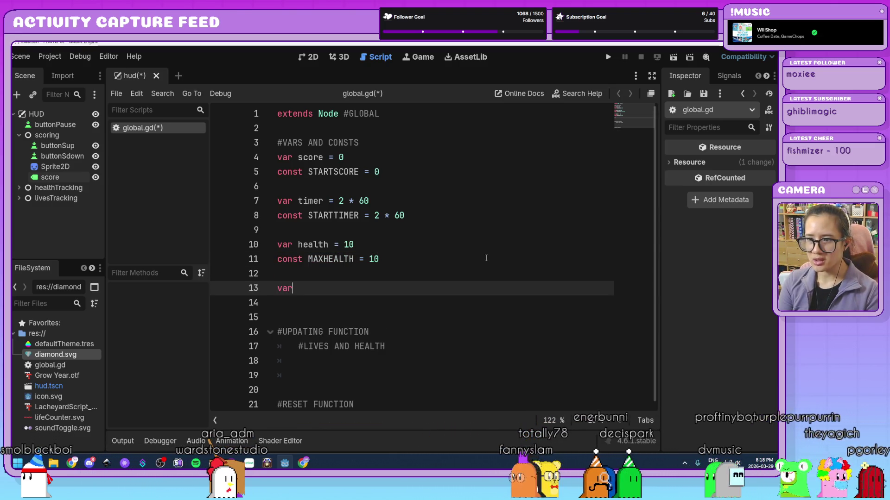
text( lives )
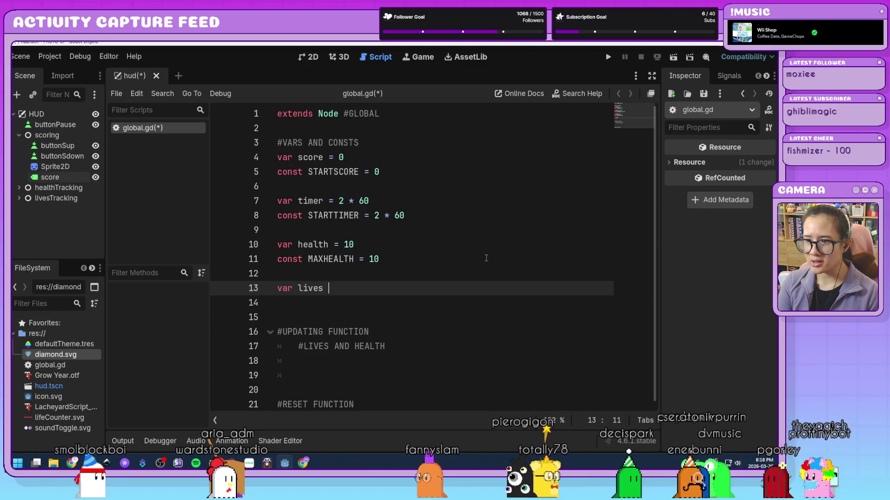
text(= 5)
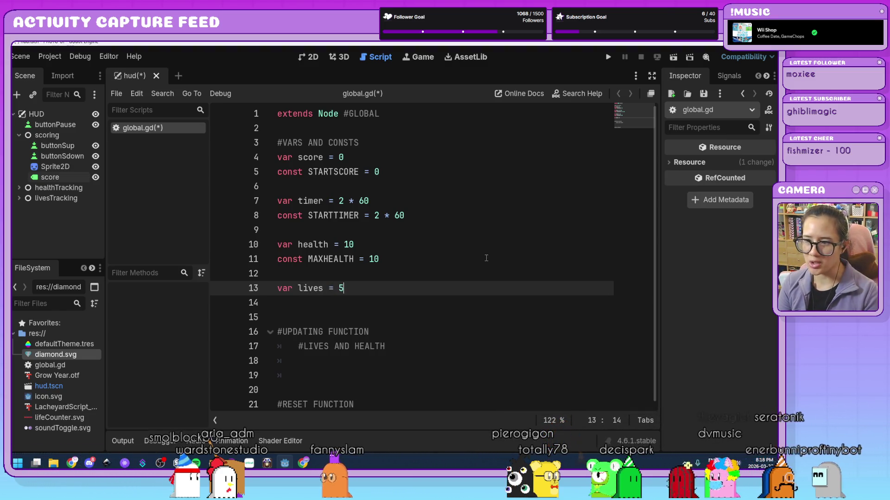
key(Return)
text(const MAXLIVE)
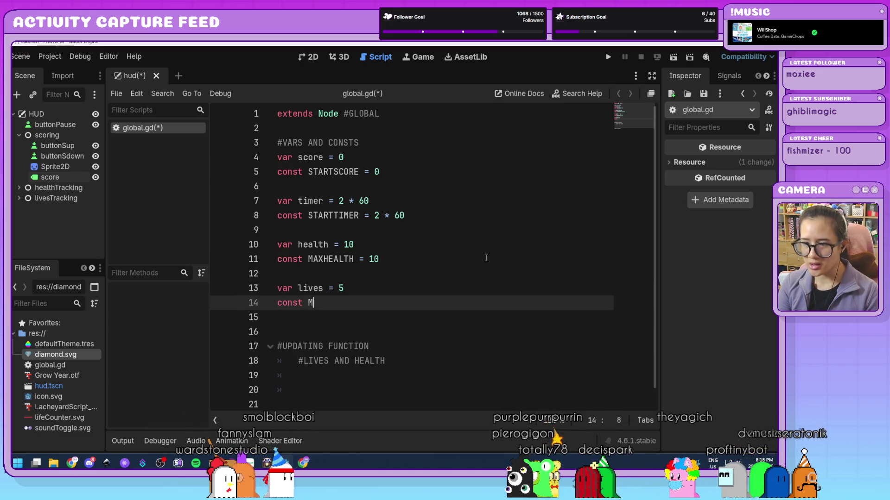
text(S = 5)
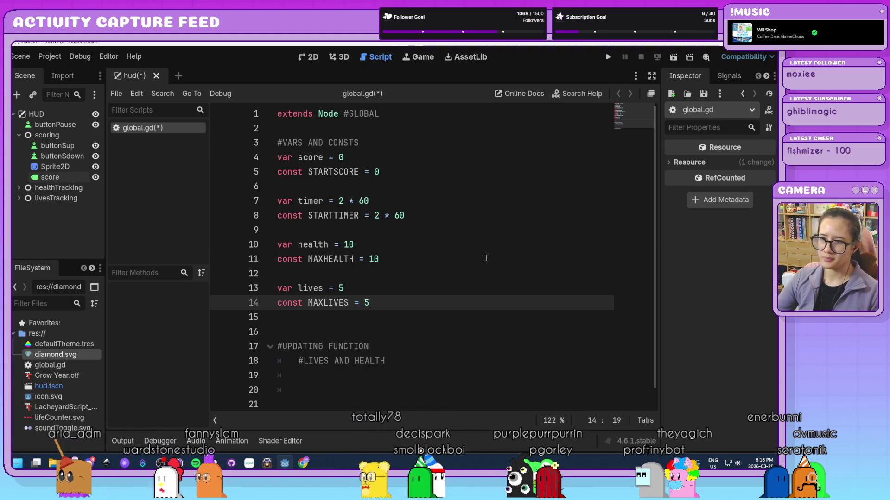
click(462, 371)
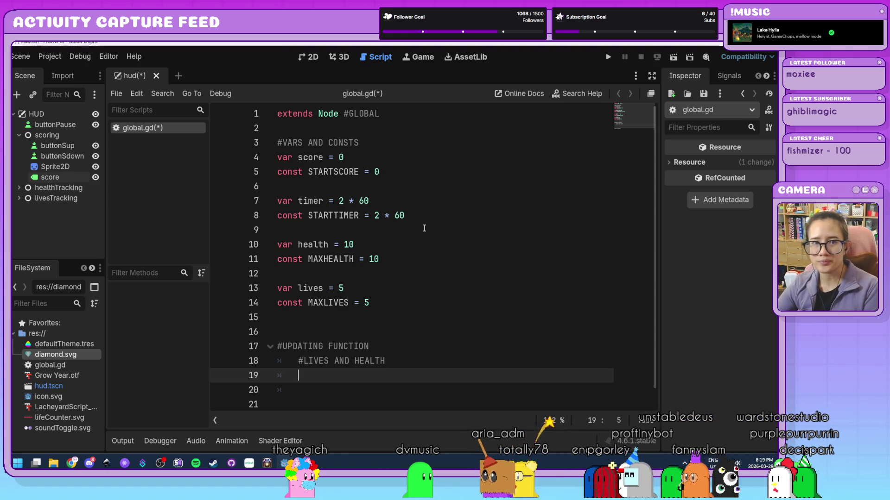
scroll(449, 313, down, 1)
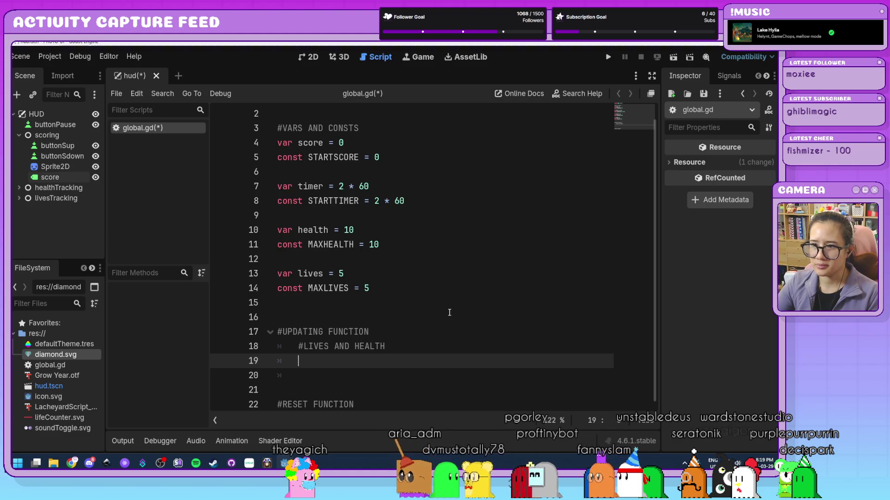
scroll(449, 313, up, 1)
click(405, 330)
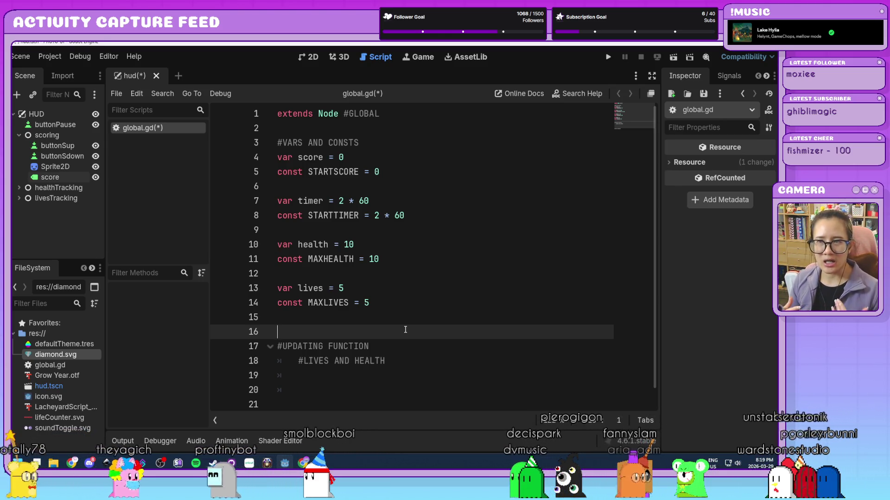
scroll(406, 330, down, 1)
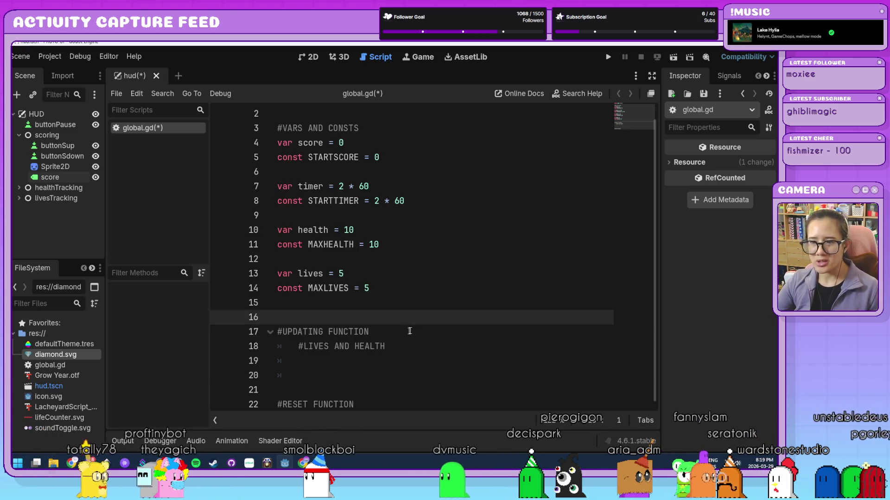
click(386, 386)
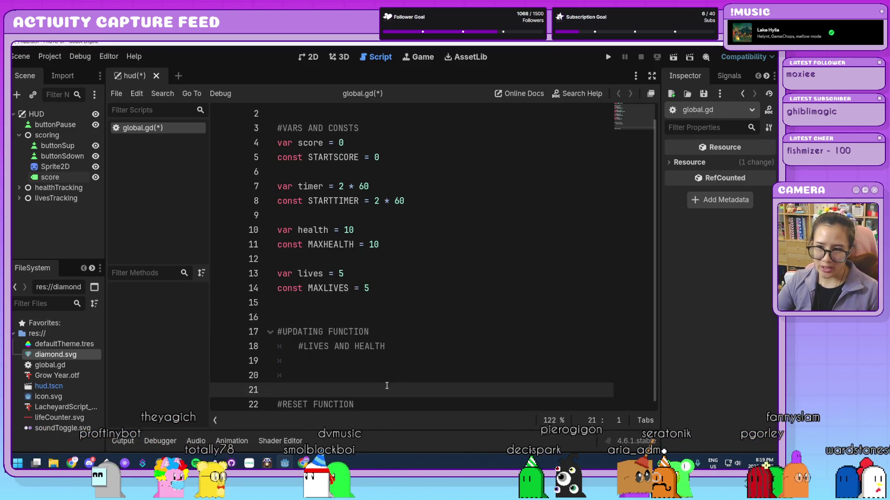
scroll(386, 386, up, 1)
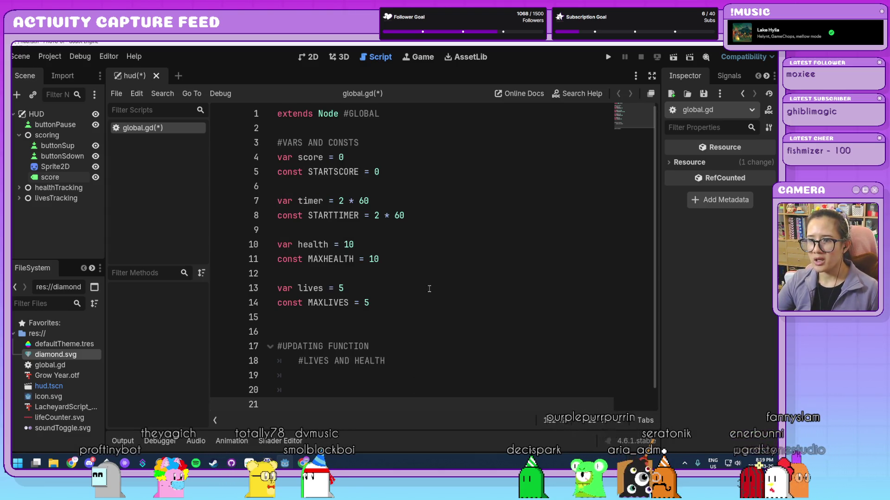
click(419, 304)
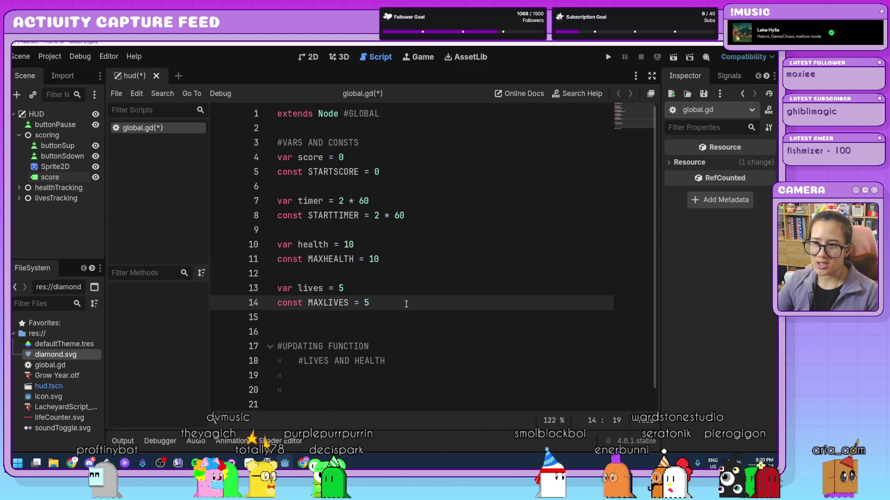
scroll(405, 304, up, 2)
click(427, 350)
click(422, 322)
click(429, 334)
click(439, 323)
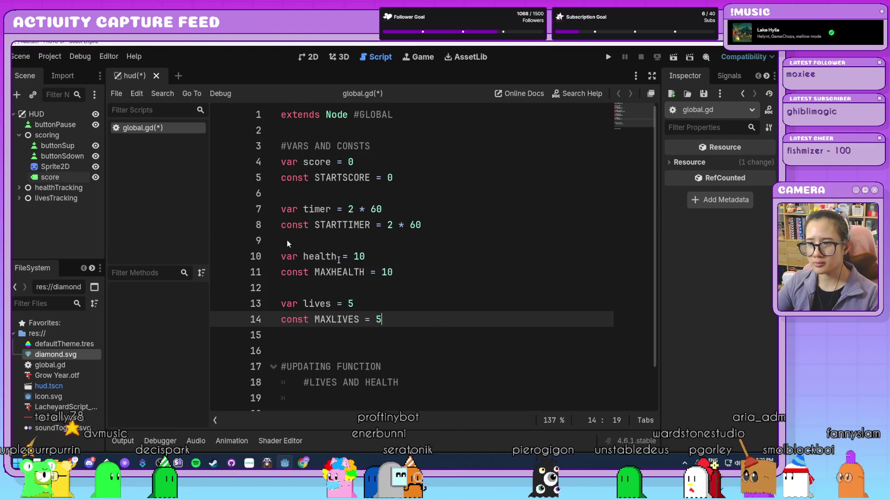
Step: Save all changes with Ctrl+S, place the caret near #UPDATING FUNCTION, and open the Project menu
key(ctrl+s)
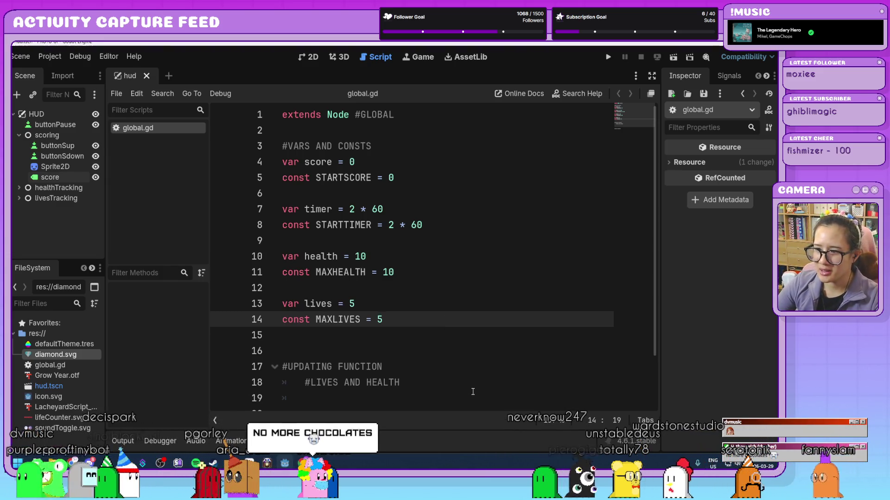
click(445, 383)
click(434, 364)
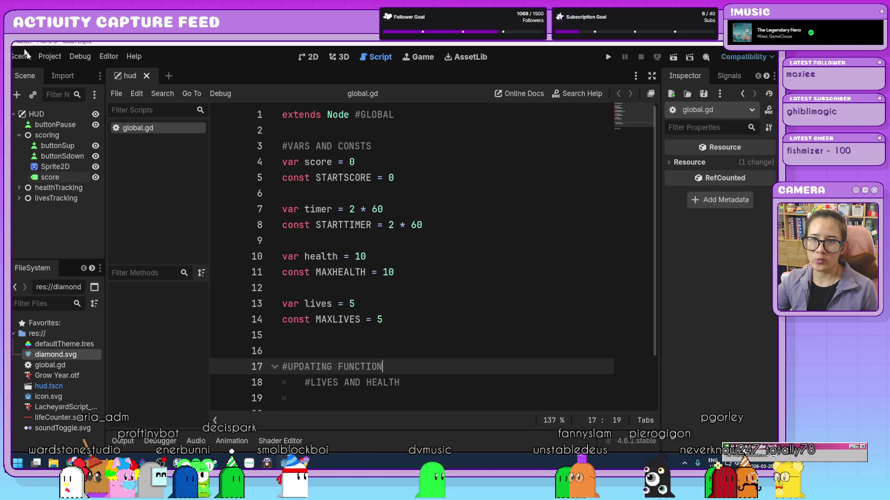
click(50, 56)
Step: Add res://global.gd as an autoload named Global in Project Settings, then close the window
click(65, 73)
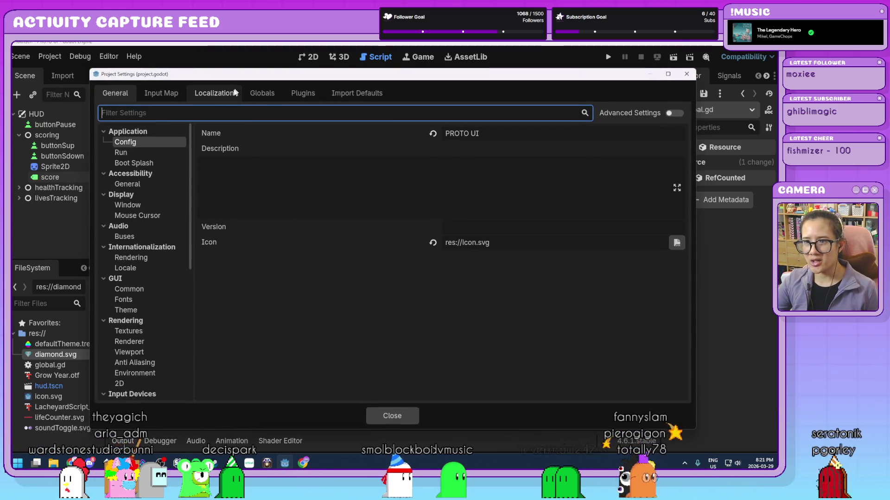
click(269, 98)
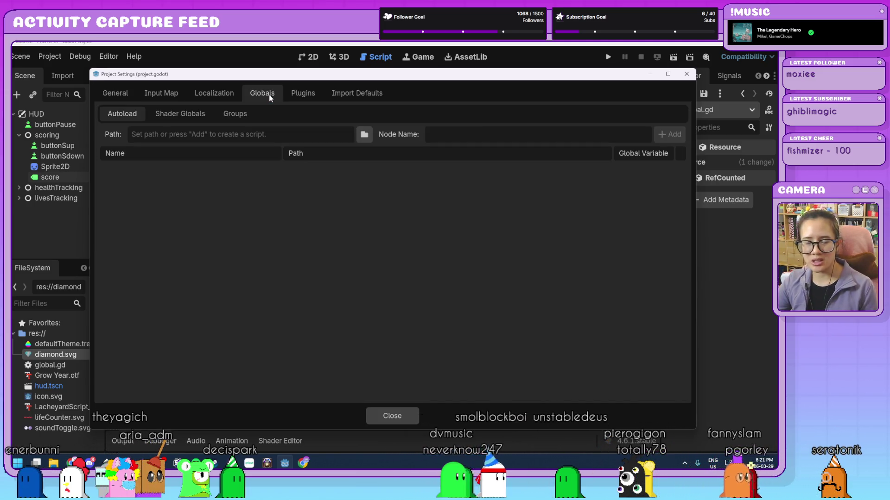
drag(50, 365, 231, 134)
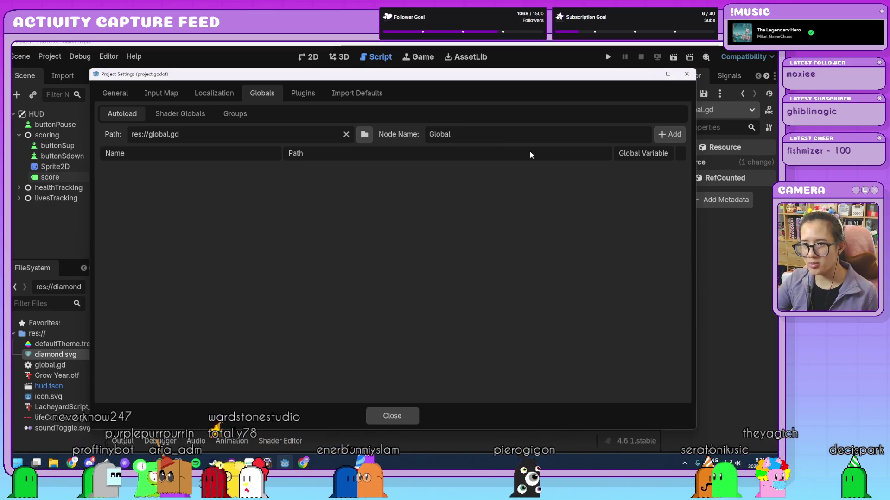
click(674, 137)
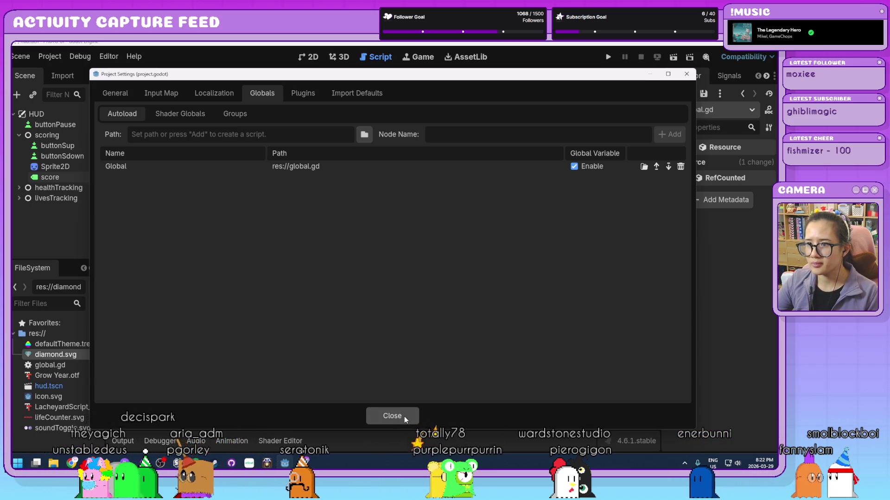
click(404, 416)
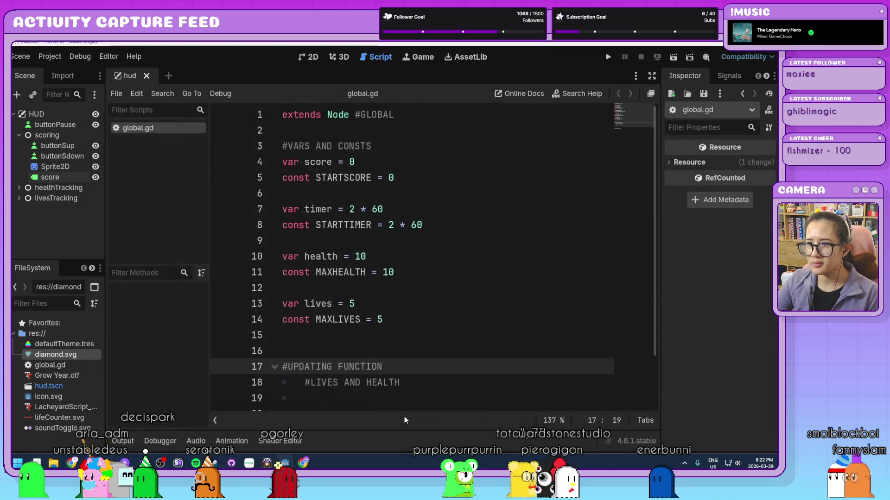
Step: Show the hud scene in 2D, zoomed in, with the score label selected and the Scene dock widened
click(308, 58)
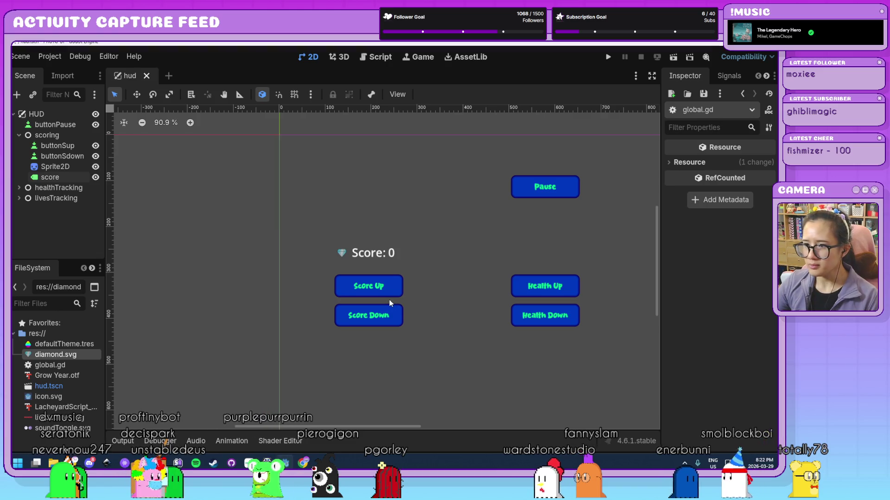
scroll(449, 347, up, 3)
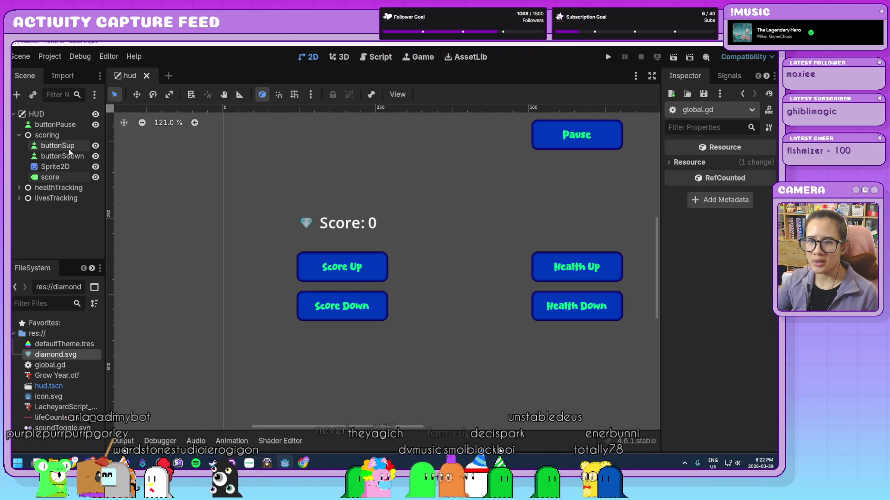
click(54, 167)
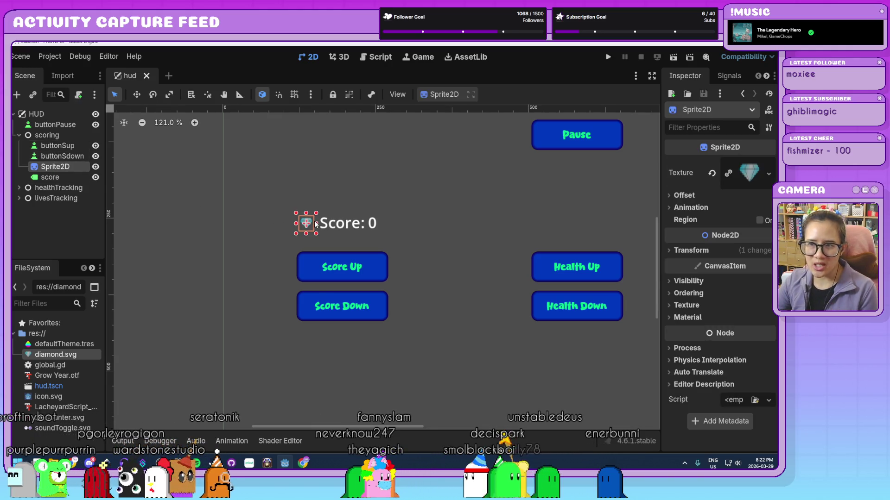
scroll(315, 224, up, 4)
click(245, 256)
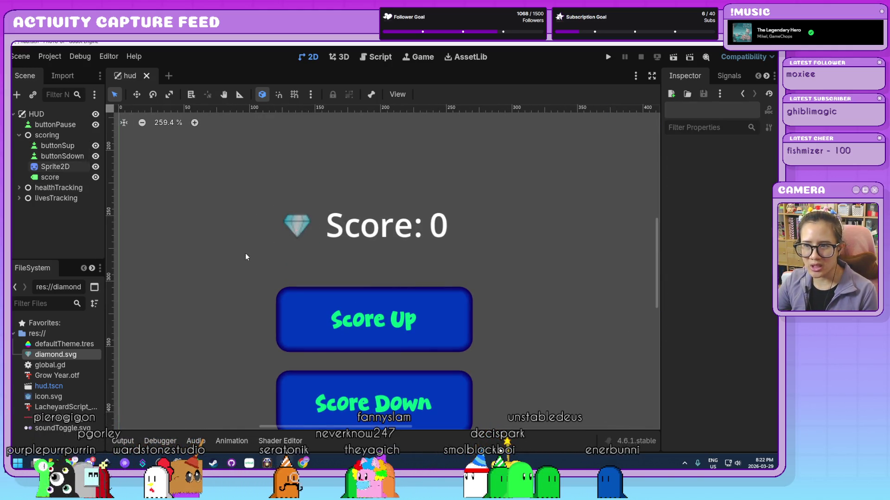
click(301, 221)
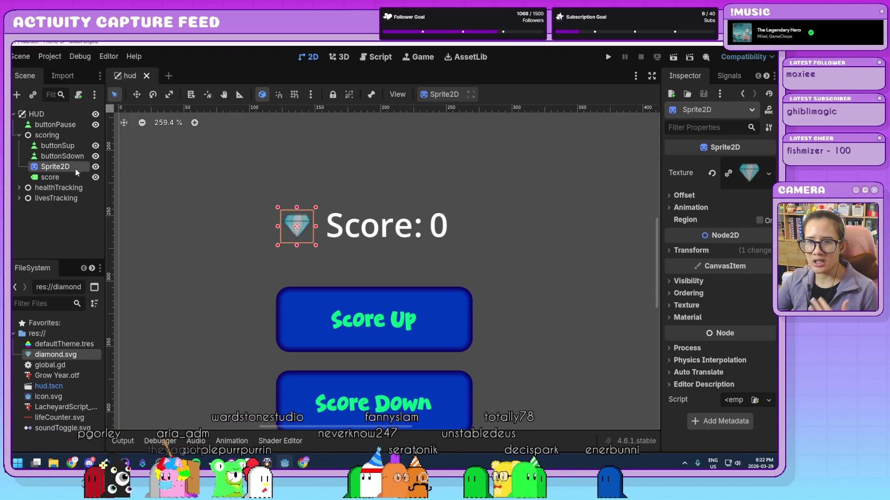
click(70, 181)
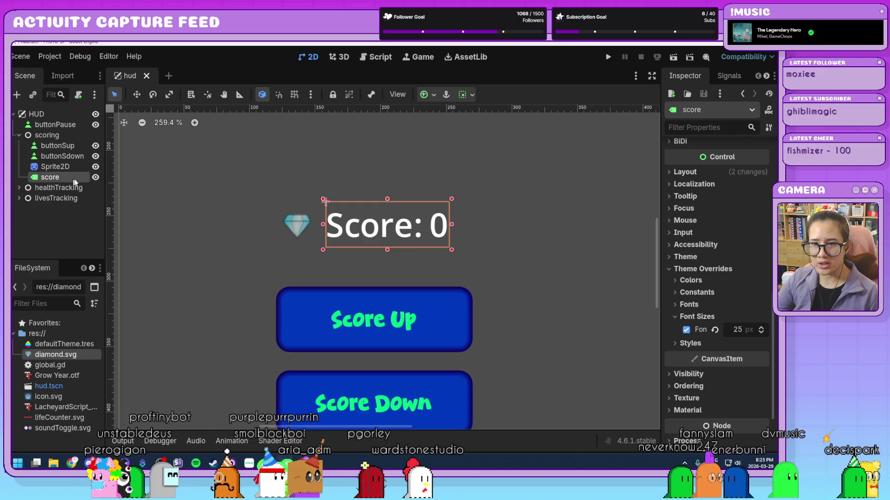
mouse_move(104, 184)
mouse_down()
mouse_move(155, 188)
mouse_move(143, 192)
mouse_up()
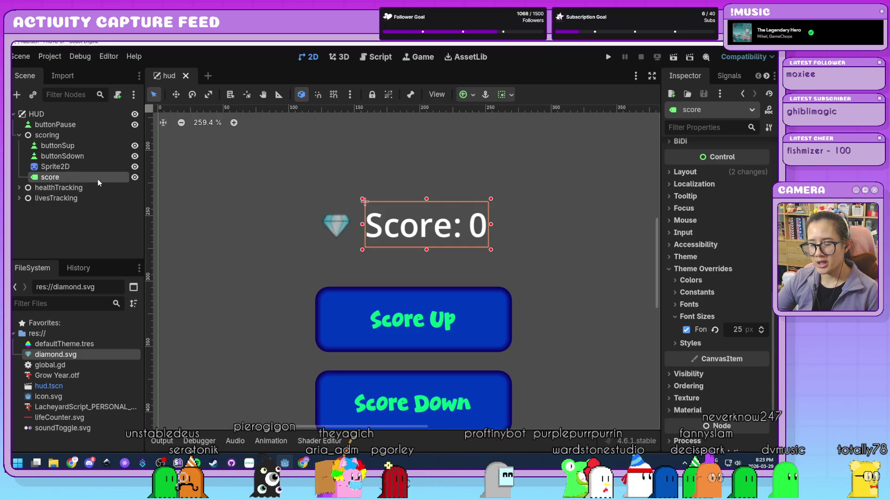
Step: Attach a new res://score.gd script to the score label and add '#SCORE' after extends Label
click(117, 95)
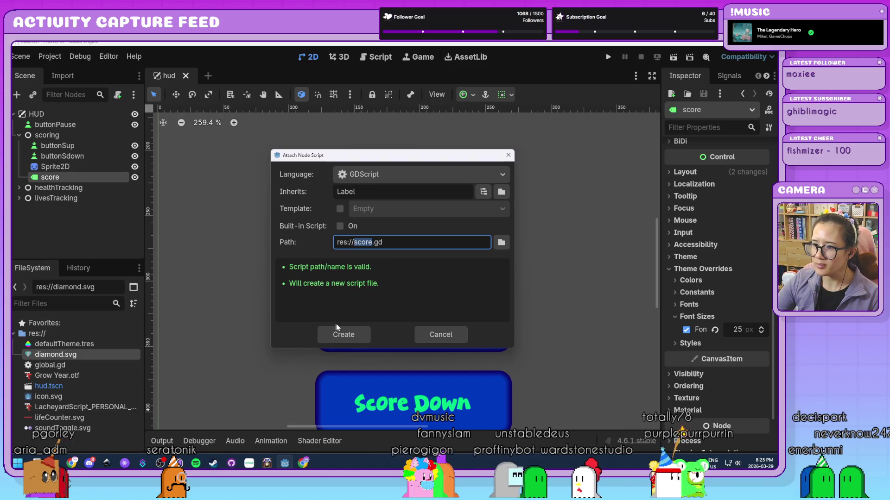
click(362, 334)
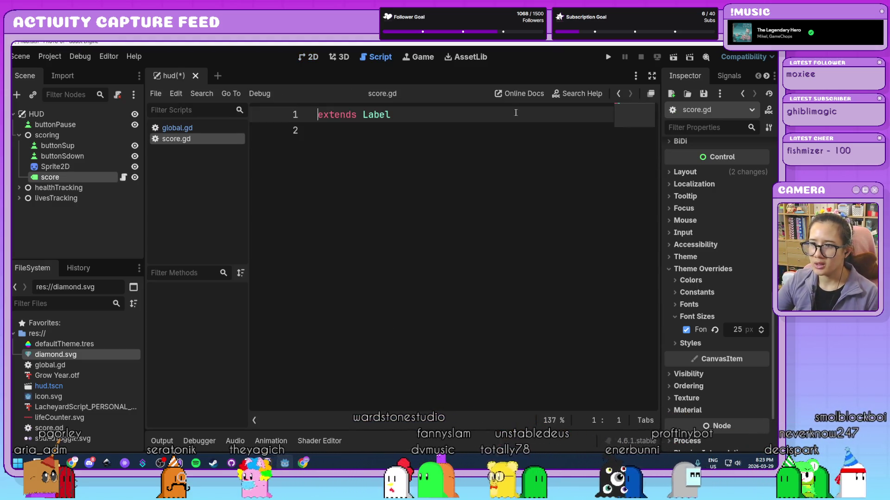
text(#SCORE)
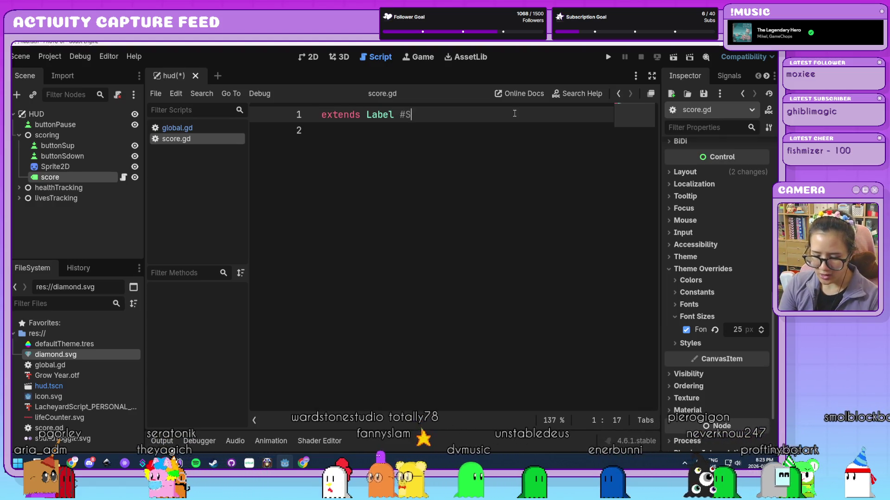
key(Return)
key(Return)
key(Return)
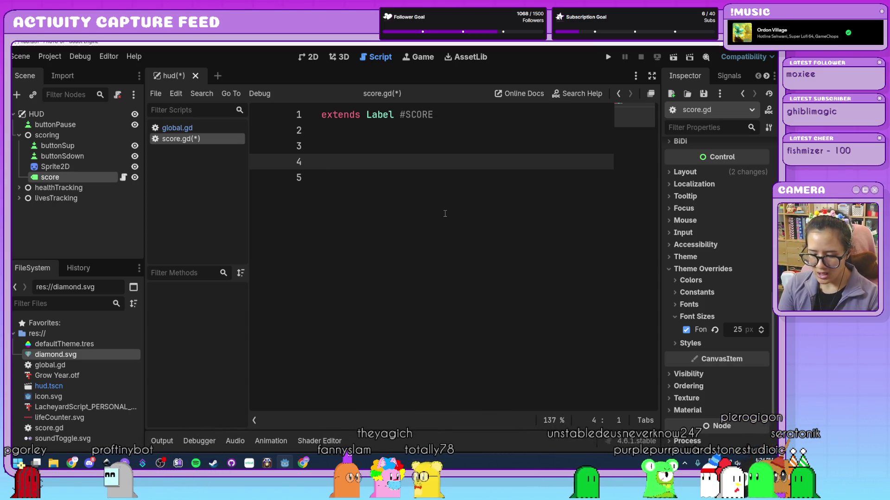
Step: Add a _process(delta) function to score.gd
text(f)
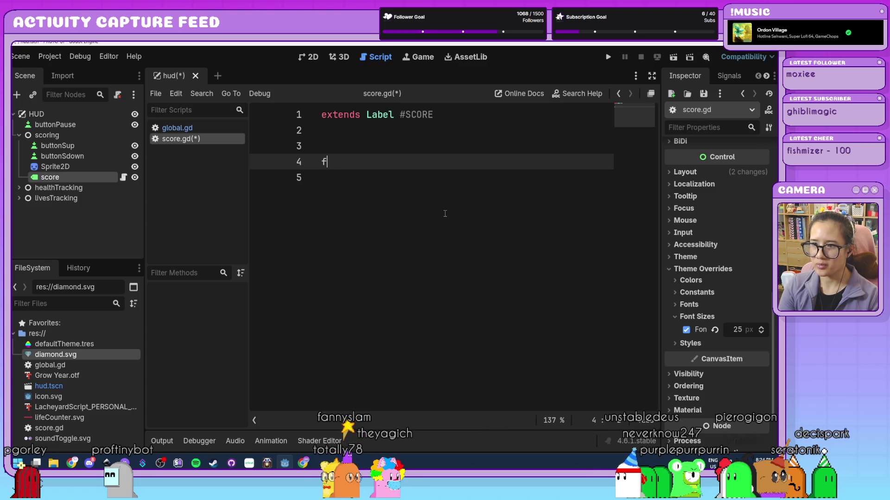
text(unc _p)
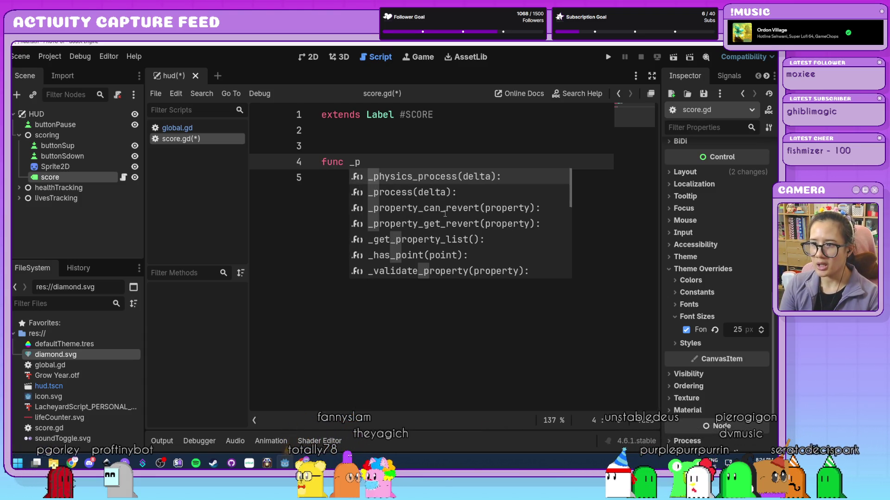
text(ro)
key(Return)
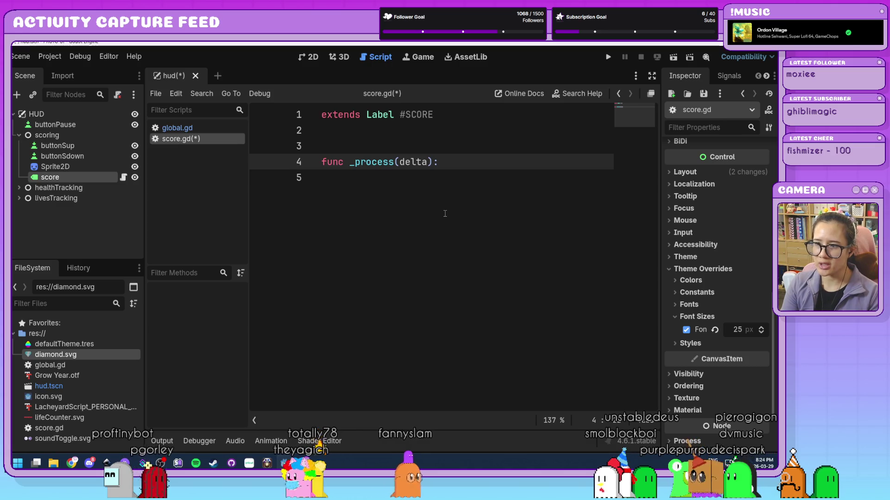
key(Return)
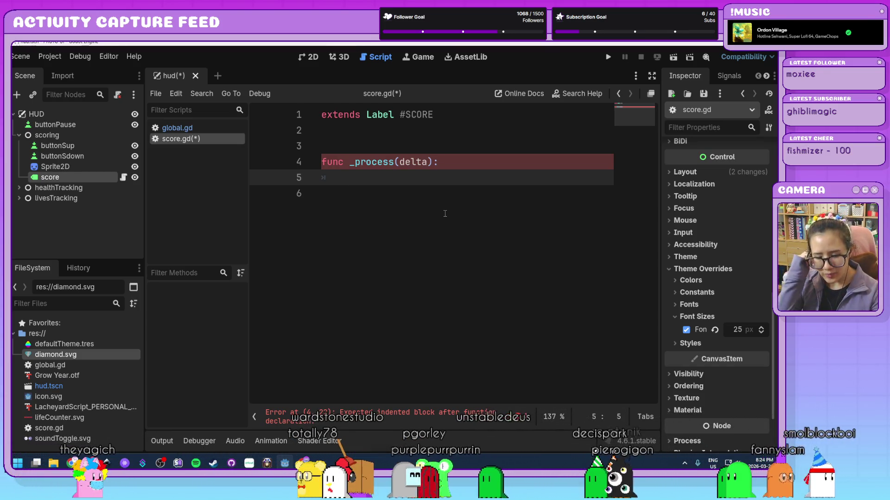
Step: Make the _process body set text = str("Score: ", Global.score)
text(text)
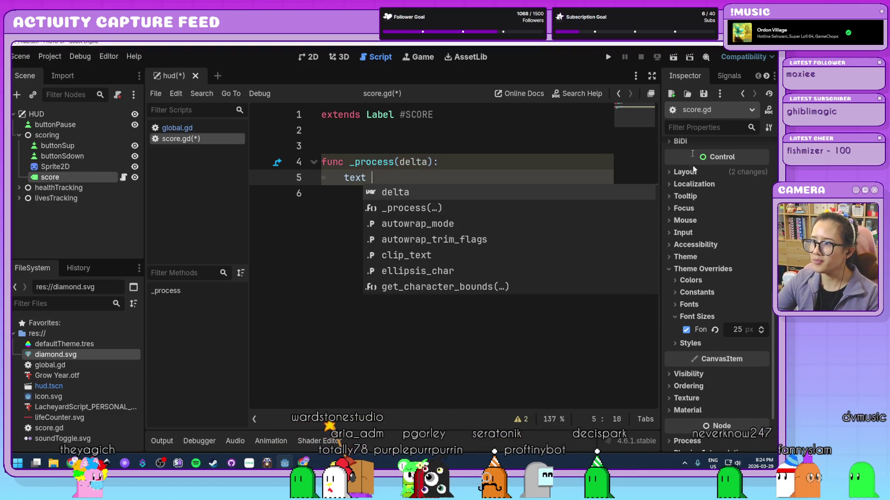
scroll(699, 207, up, 5)
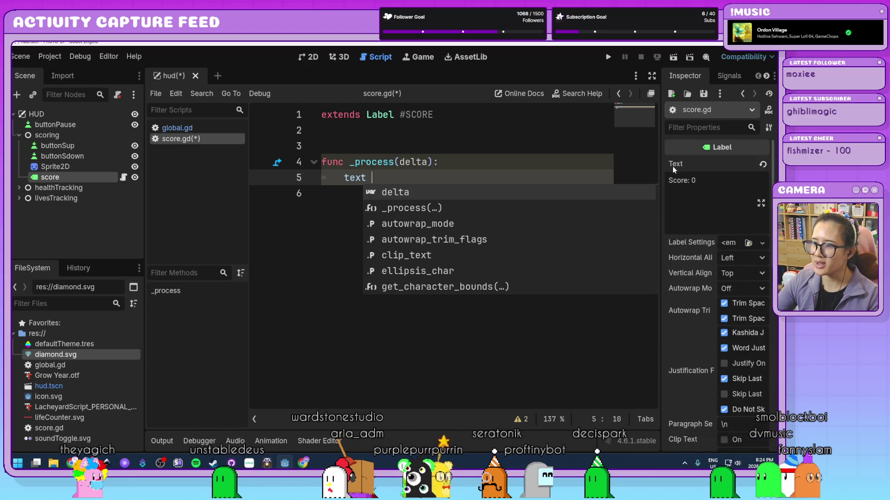
click(415, 175)
text(= str()
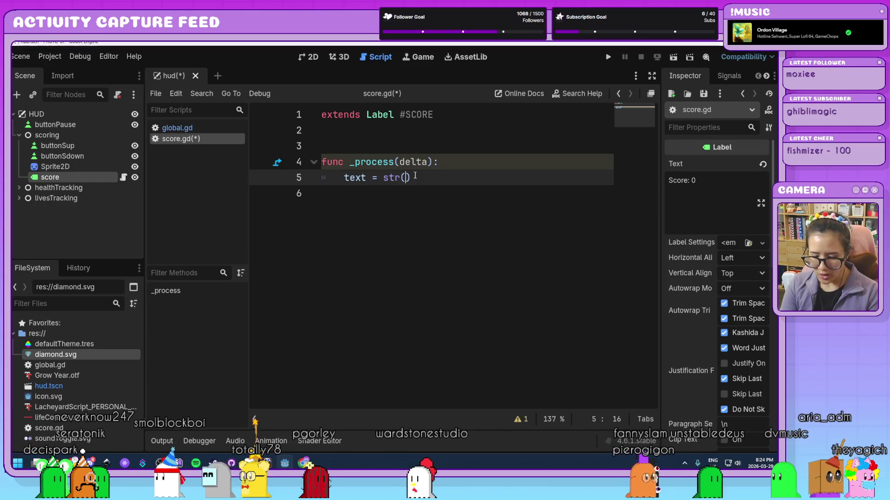
text(")
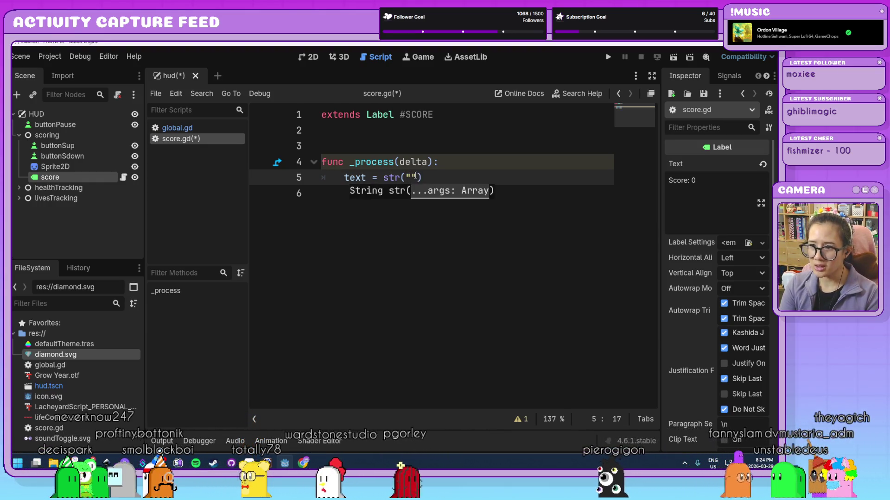
text(Score:)
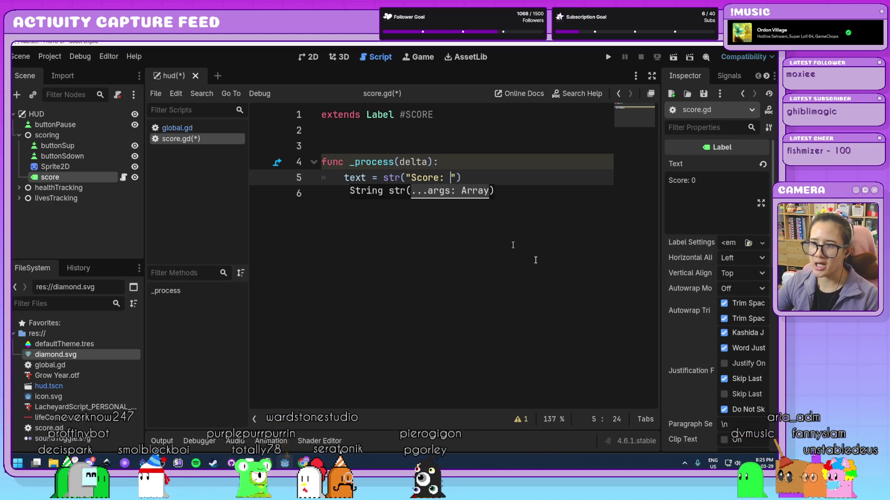
drag(660, 257, 670, 257)
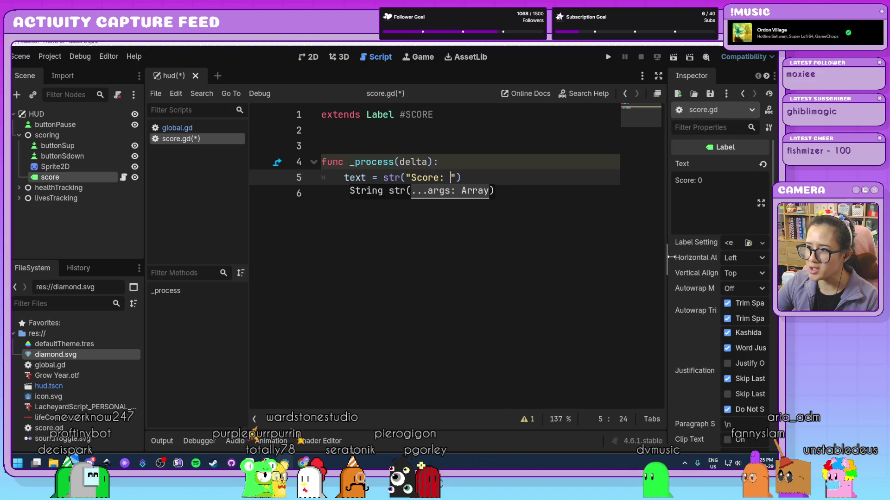
scroll(520, 226, down, 1)
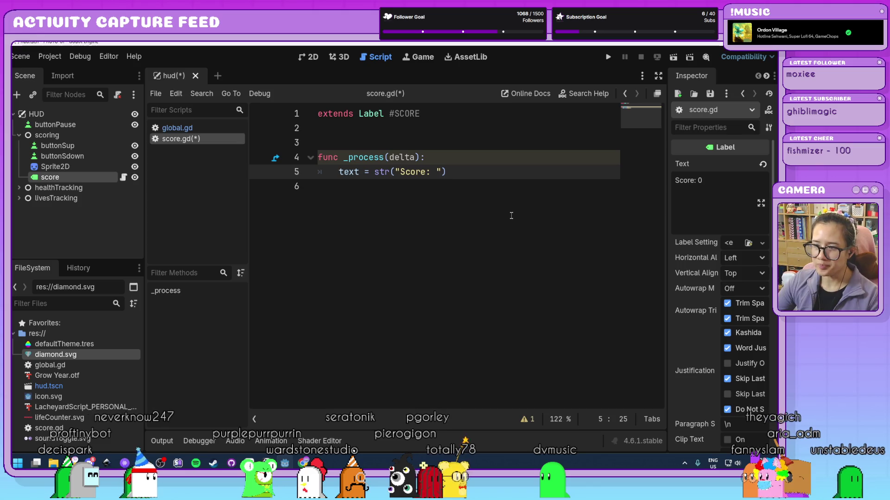
text(, )
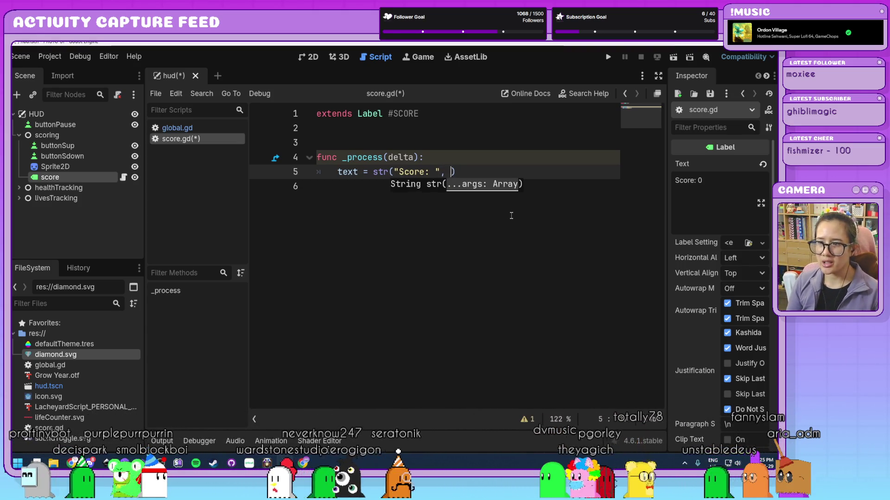
text(Global)
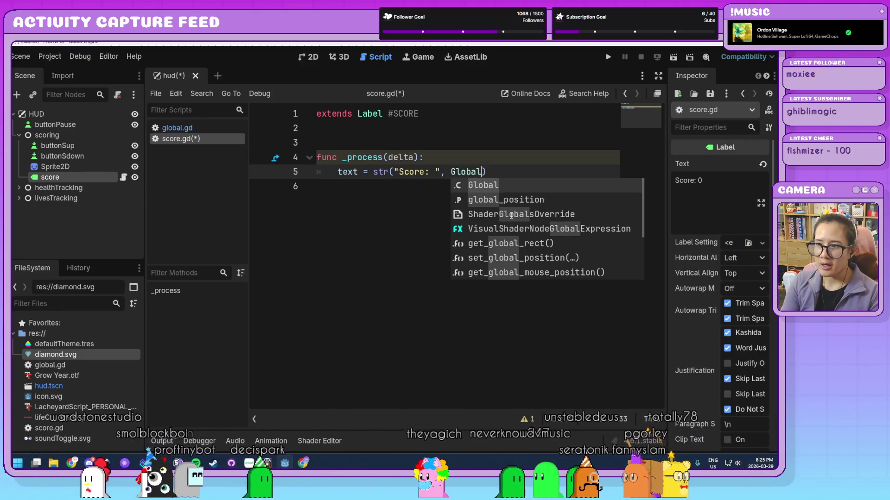
text(.score)
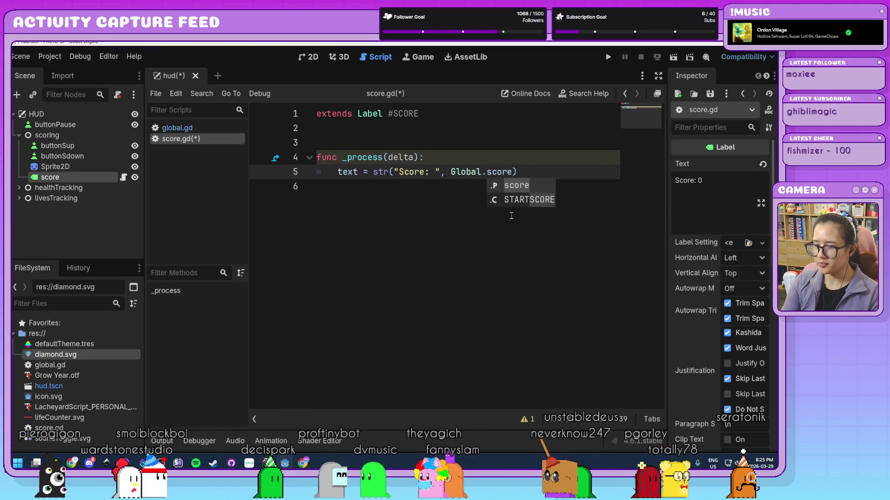
text())
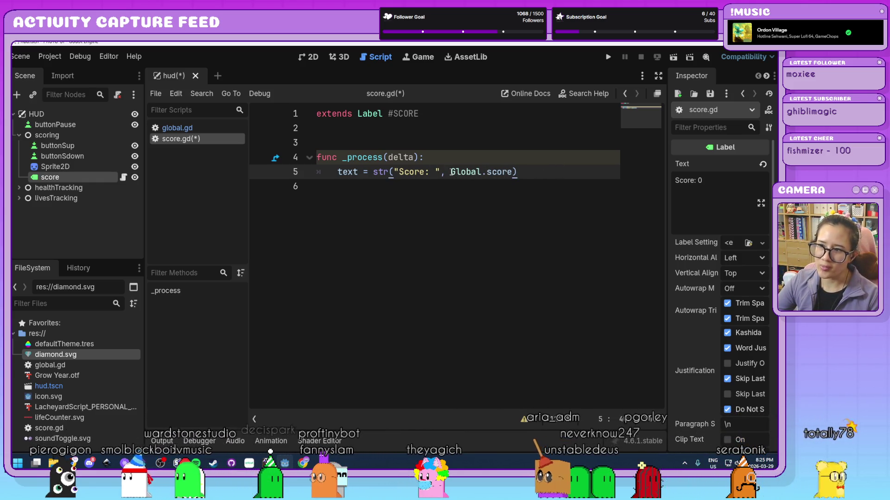
click(451, 172)
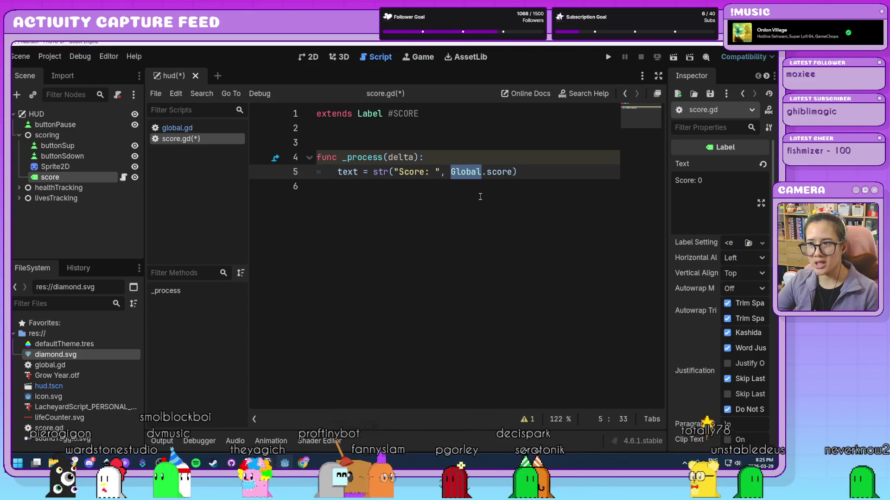
click(473, 172)
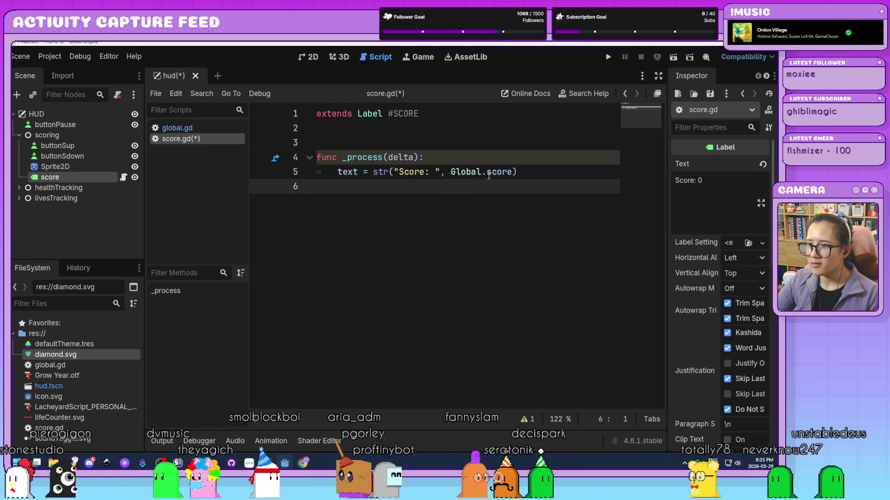
click(487, 173)
Step: Add blank lines below the _process function, then select buttonSup and widen the Inspector
key(End)
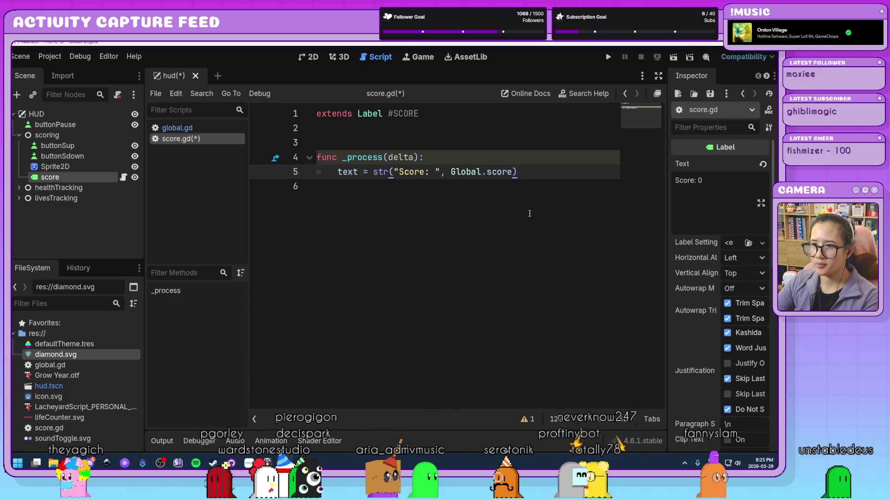
key(Return)
key(Return)
key(BackSpace)
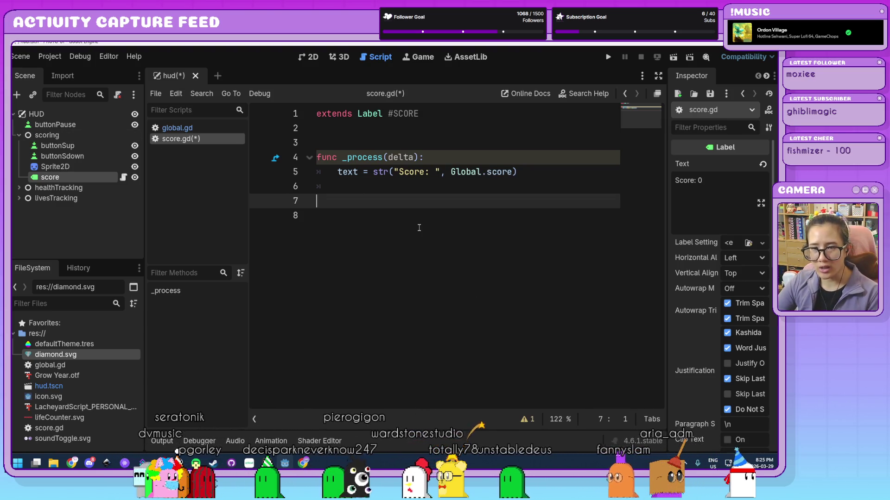
click(96, 147)
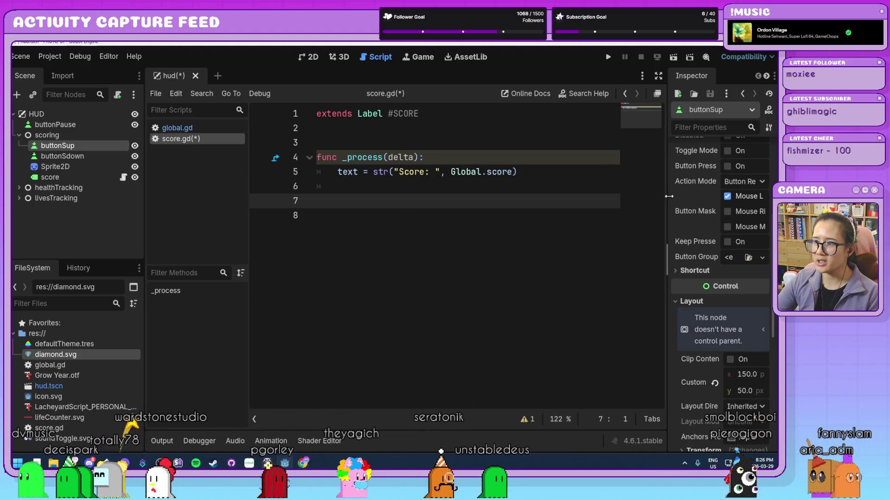
drag(667, 198, 626, 197)
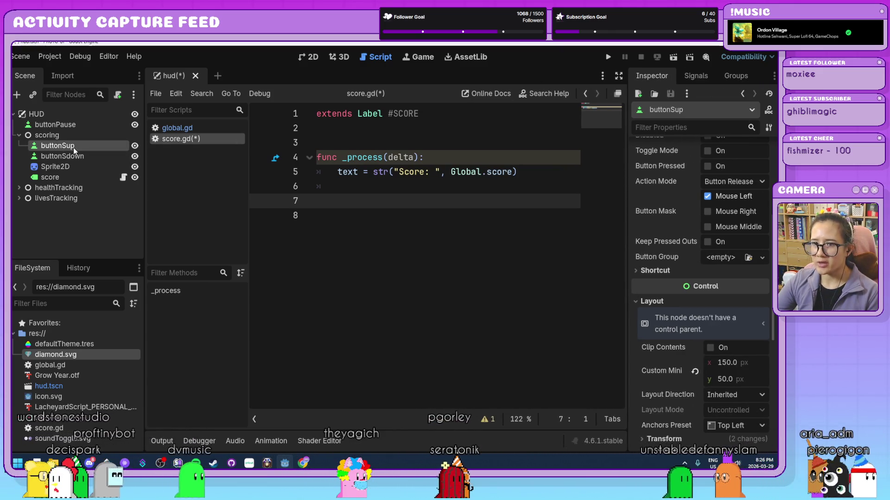
Step: Connect buttonSup's pressed signal to the score node, creating _on_button_sup_pressed() in score.gd
click(687, 78)
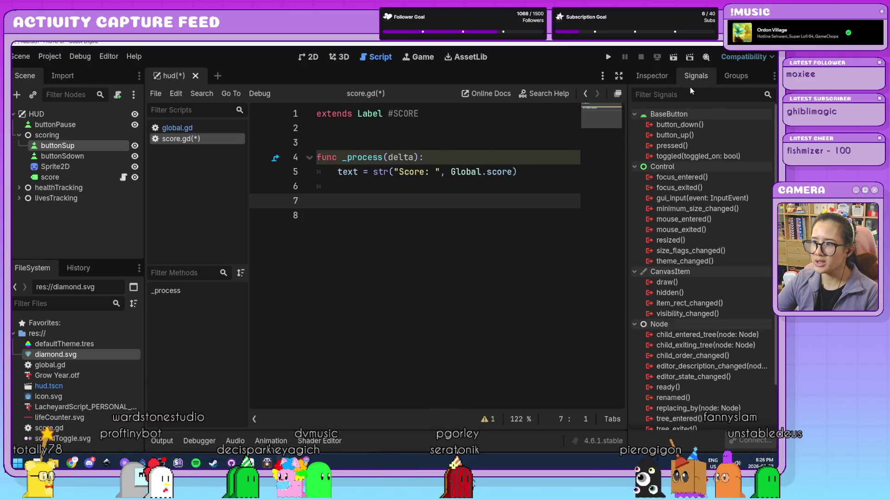
click(672, 146)
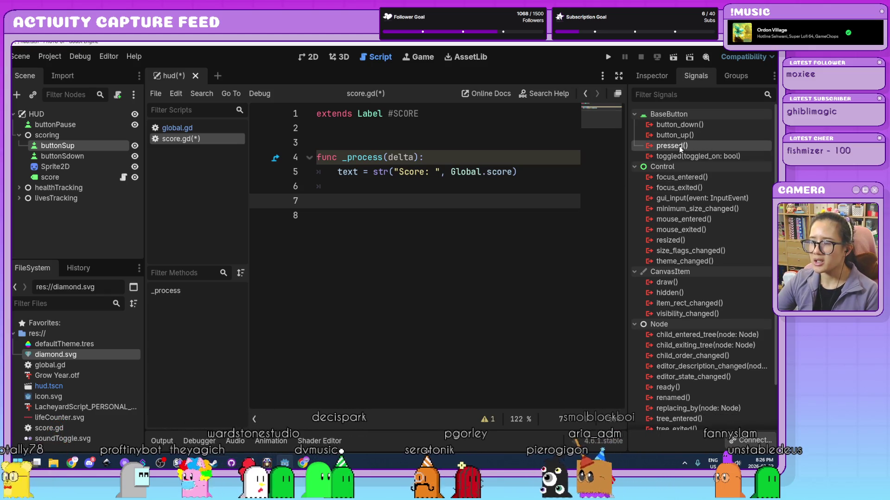
mouse_move(688, 150)
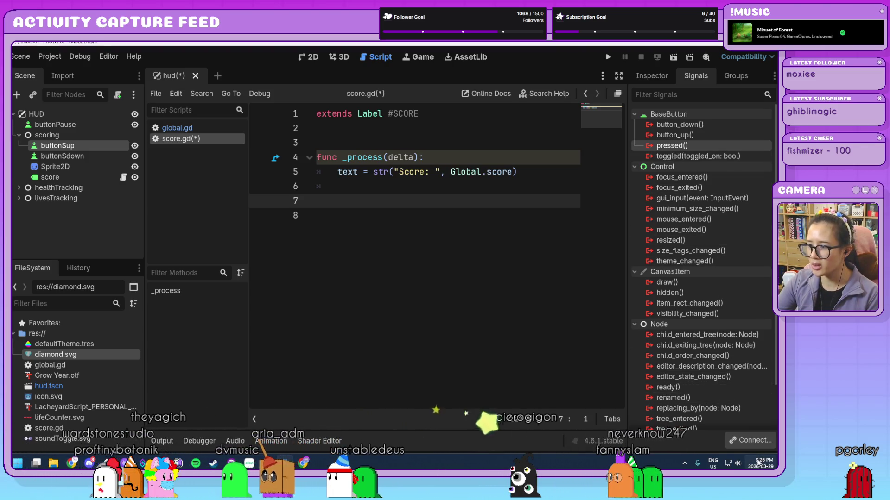
click(748, 442)
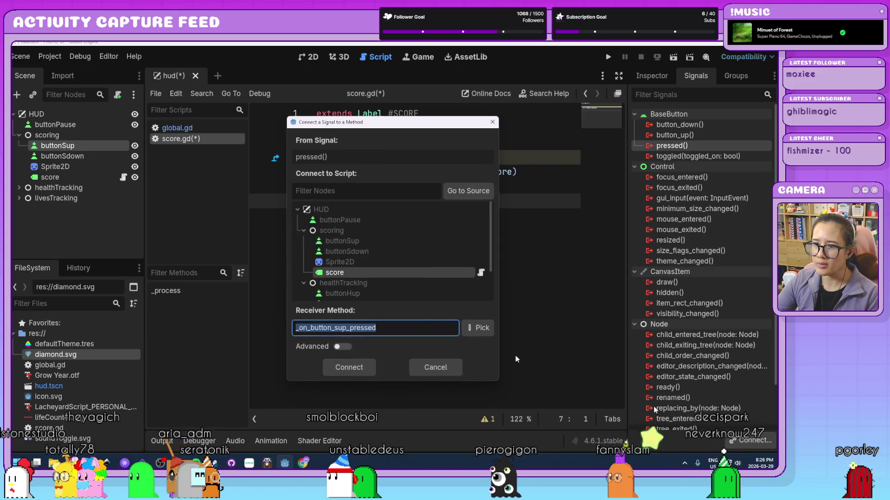
click(325, 272)
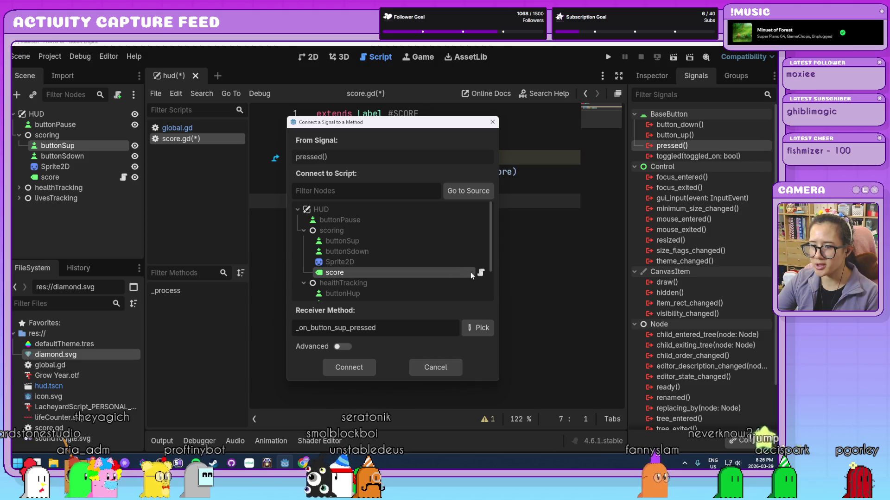
click(351, 367)
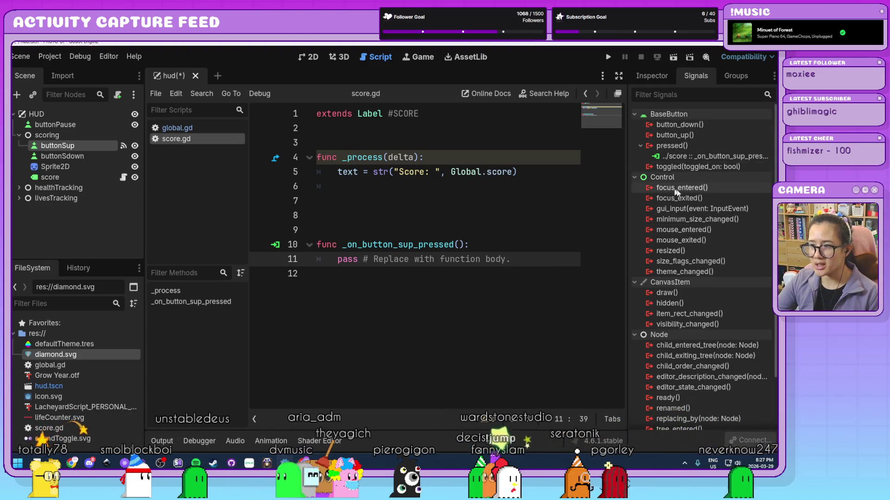
drag(527, 261, 345, 265)
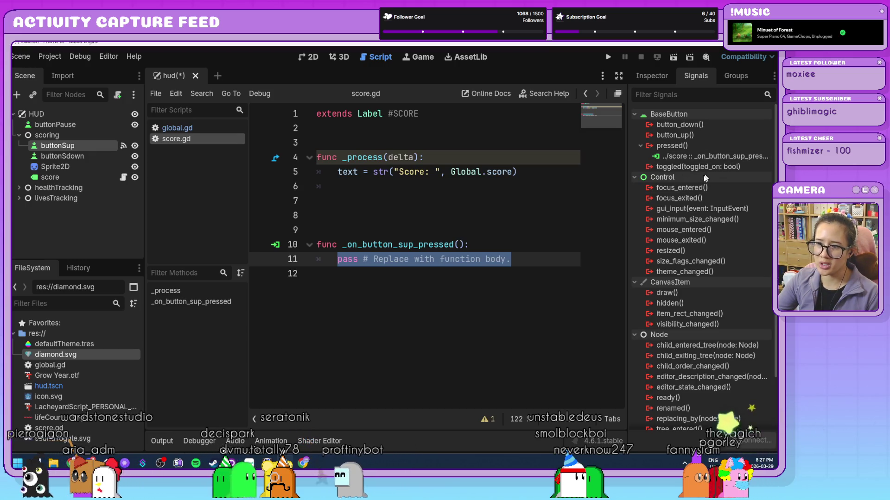
Step: Replace the pass placeholder in _on_button_sup_pressed() with Global.score += 1
key(Down)
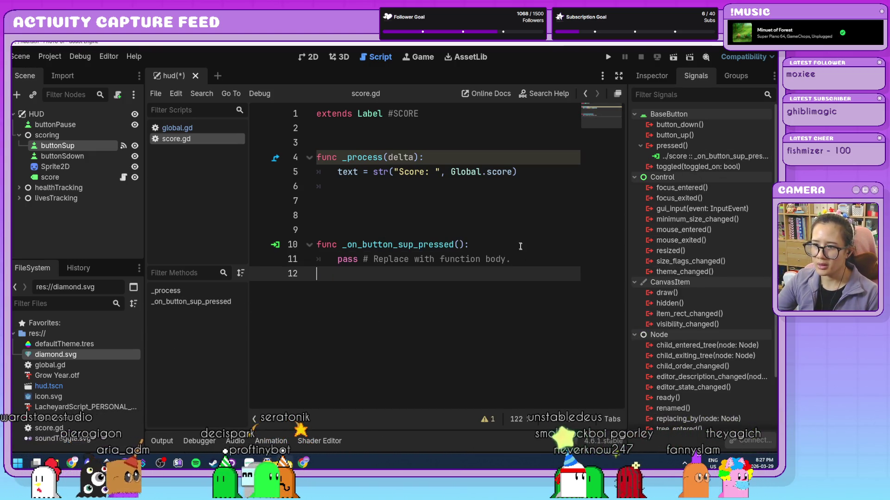
mouse_move(510, 259)
mouse_down()
mouse_move(319, 246)
mouse_move(315, 260)
mouse_up()
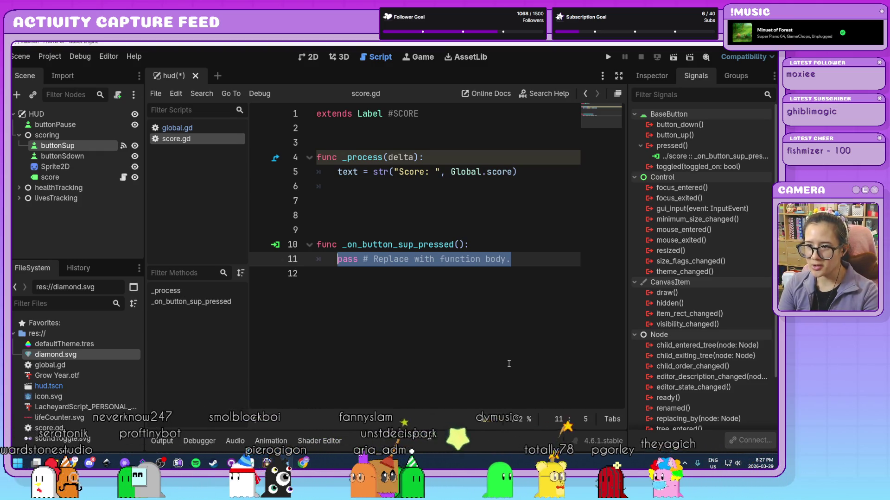
text(Global.score += 1)
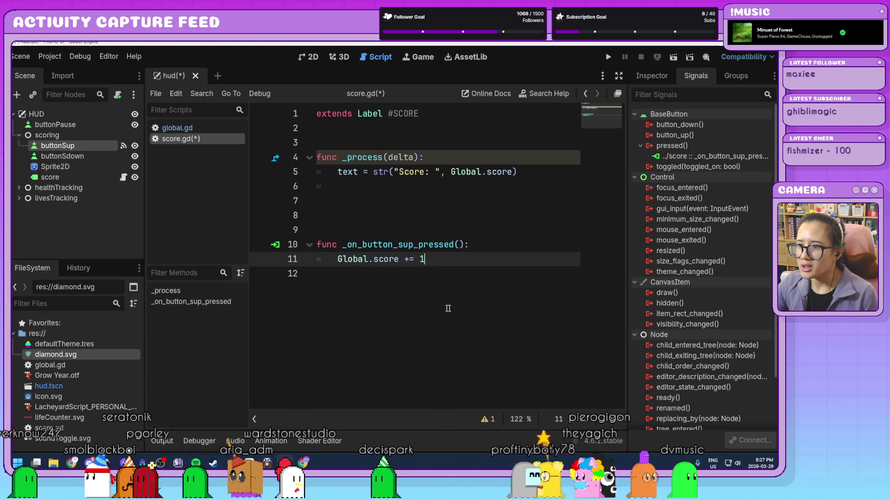
Step: Run the project, click Score Up ten times to raise the score, then close the game
click(608, 57)
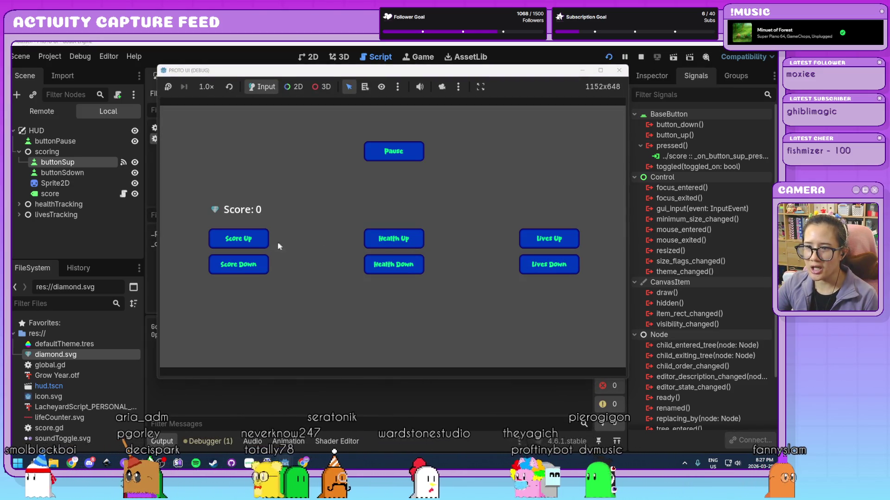
click(260, 242)
click(260, 242)
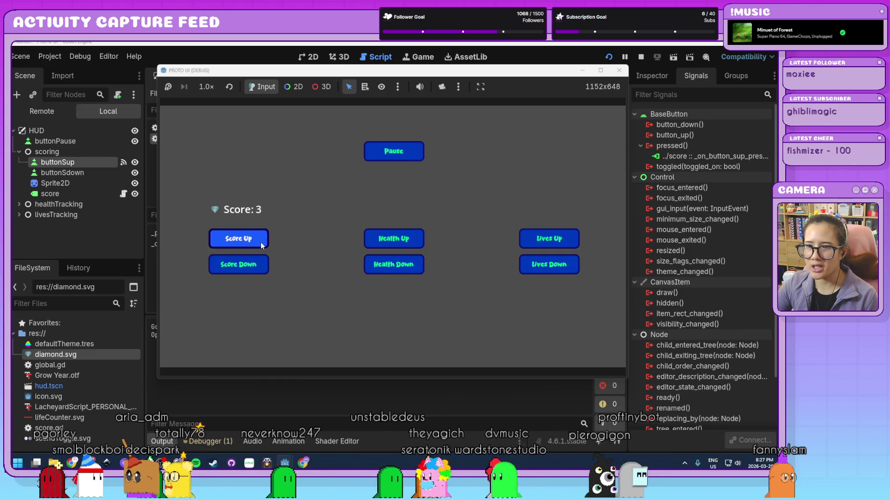
click(261, 241)
click(260, 241)
click(260, 242)
click(260, 242)
click(260, 242)
click(260, 242)
click(261, 242)
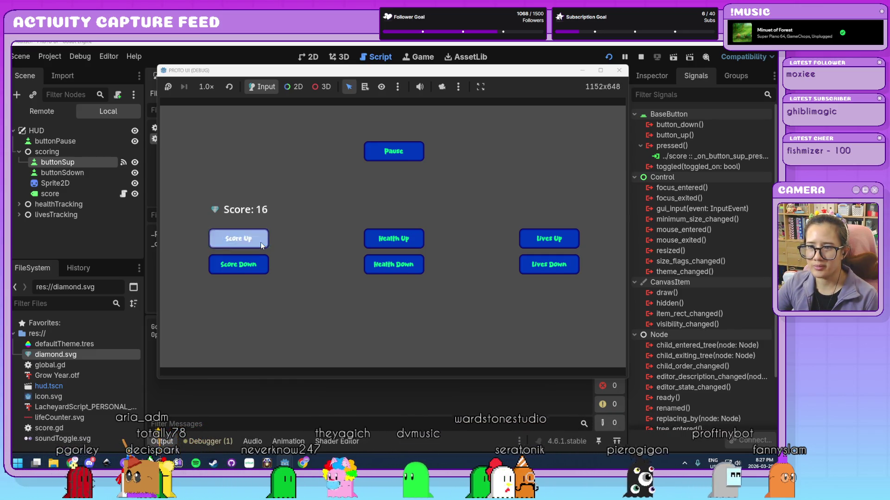
click(261, 242)
click(260, 242)
click(261, 242)
click(261, 241)
click(260, 242)
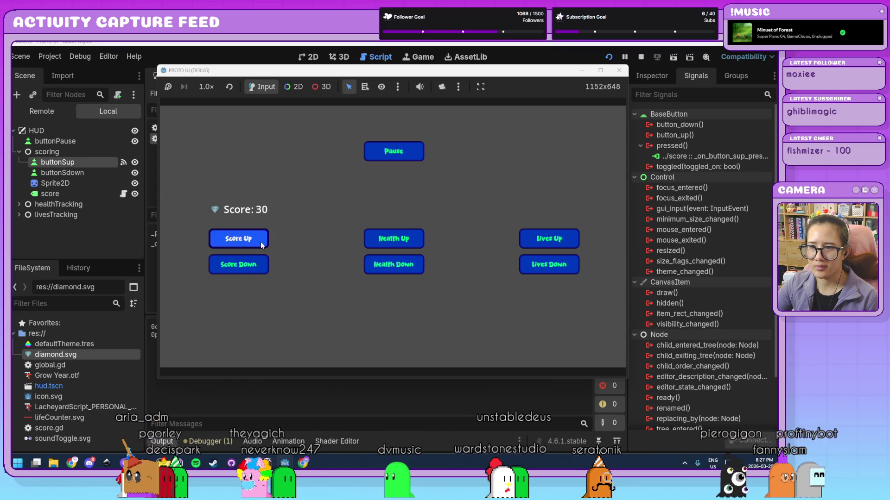
click(261, 242)
click(260, 242)
click(260, 242)
click(261, 242)
click(260, 242)
click(618, 71)
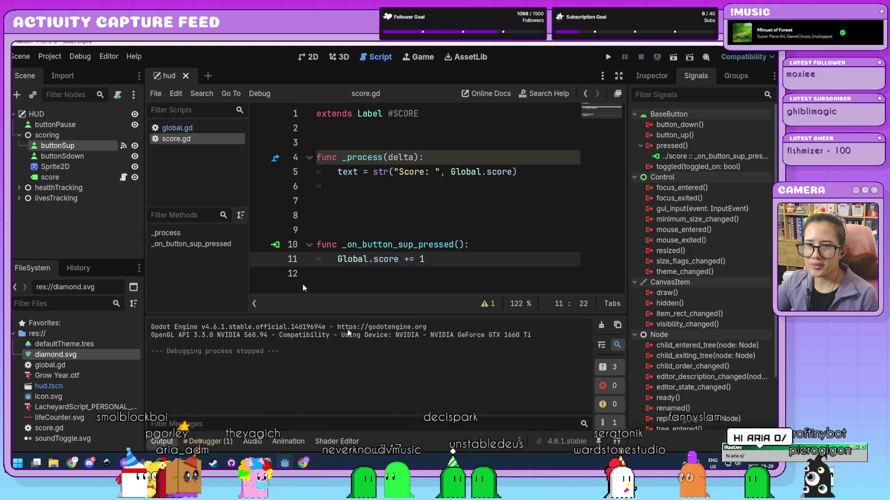
Step: Connect buttonSdown's pressed signal to the score node and make its function run Global.score -= 1
click(93, 158)
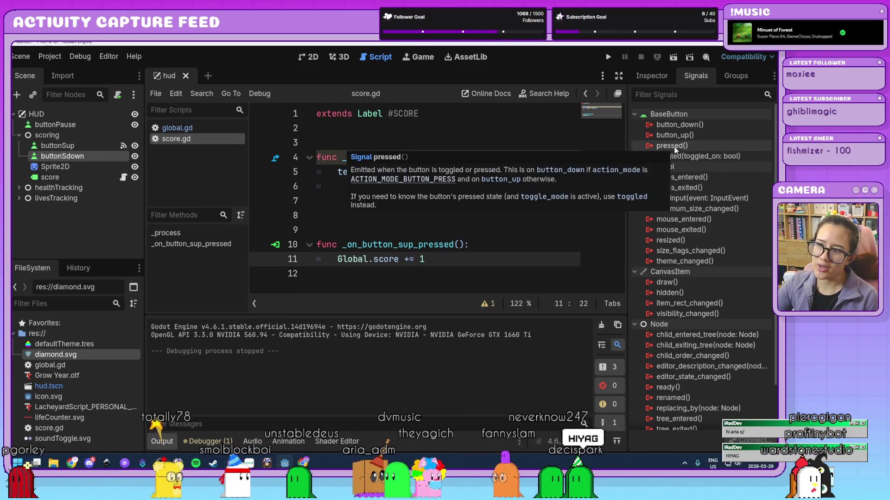
double_click(689, 146)
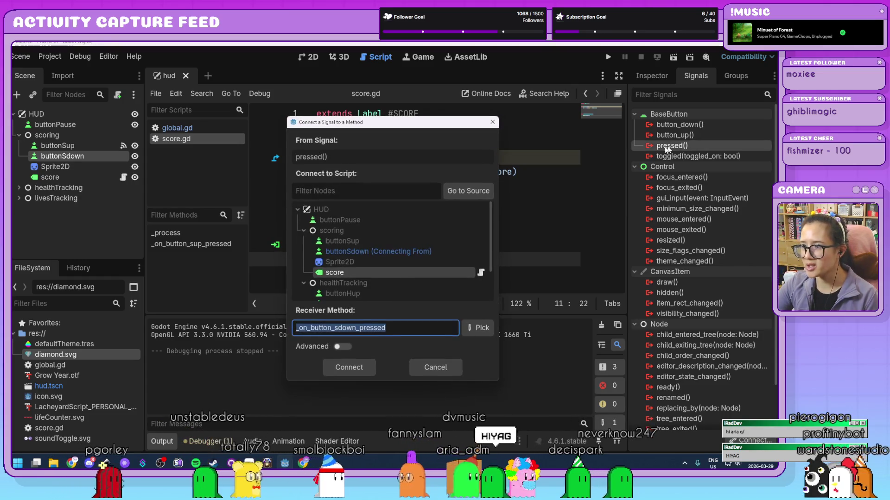
click(356, 364)
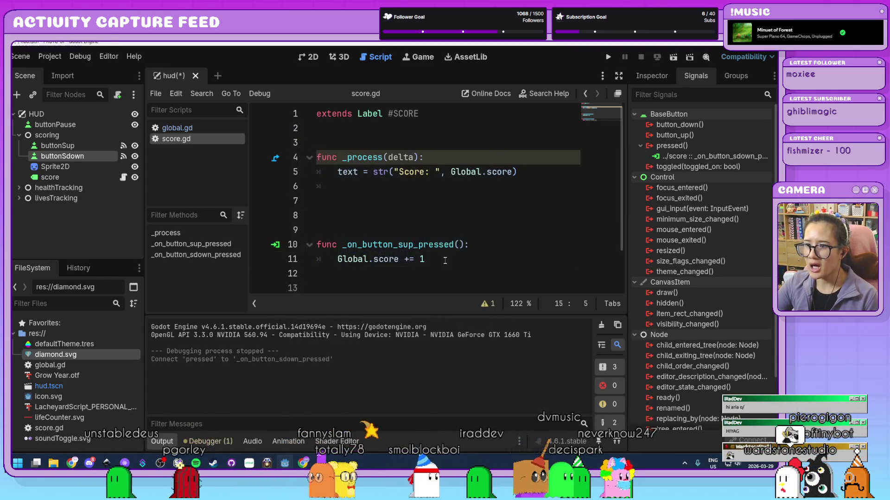
drag(510, 274, 344, 276)
text(Global.score -)
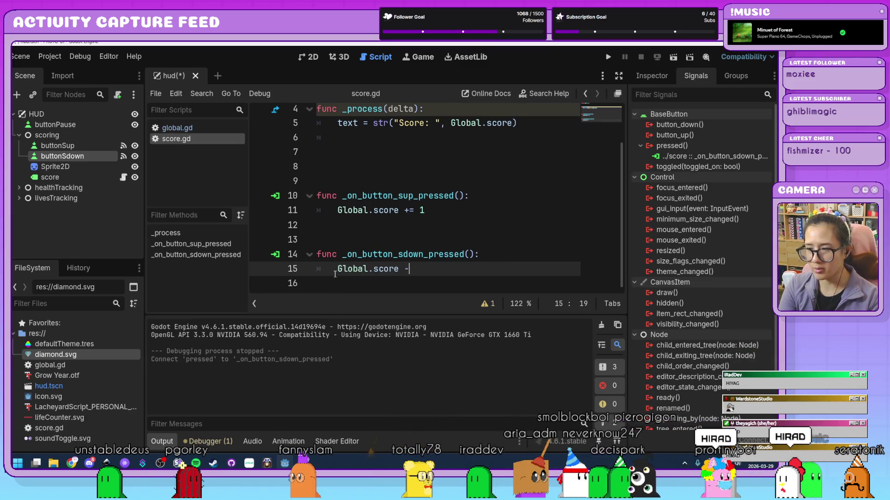
text(= 1)
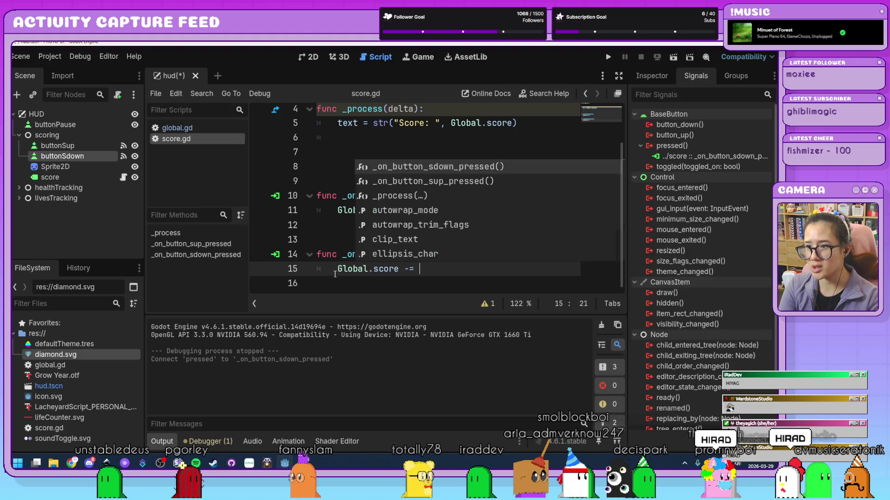
Step: Collapse the Output panel and delete the extra blank lines below _process
click(160, 440)
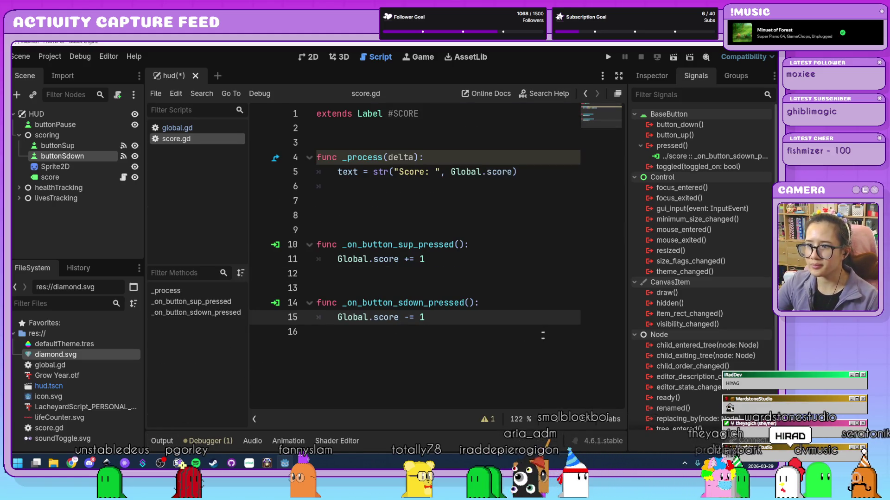
click(466, 223)
key(BackSpace)
key(BackSpace)
key(BackSpace)
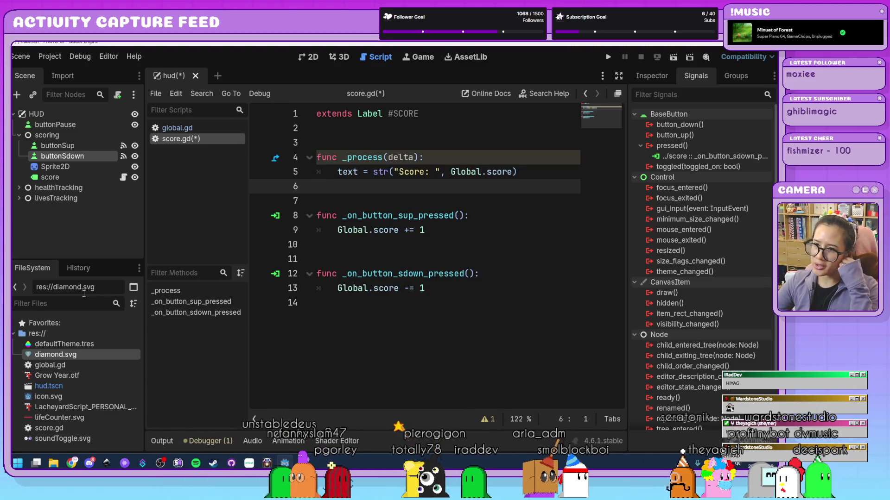
Step: Check the ends of the text, += 1 and -= 1 lines in score.gd
click(509, 336)
click(528, 171)
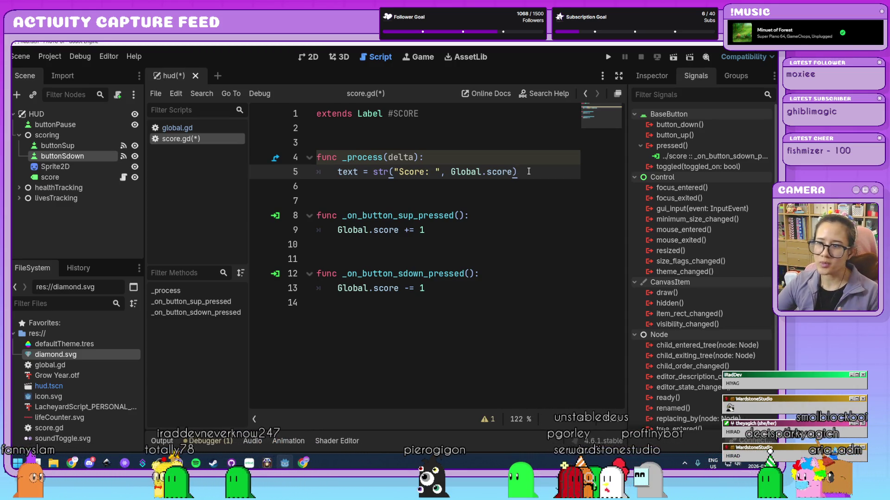
click(451, 234)
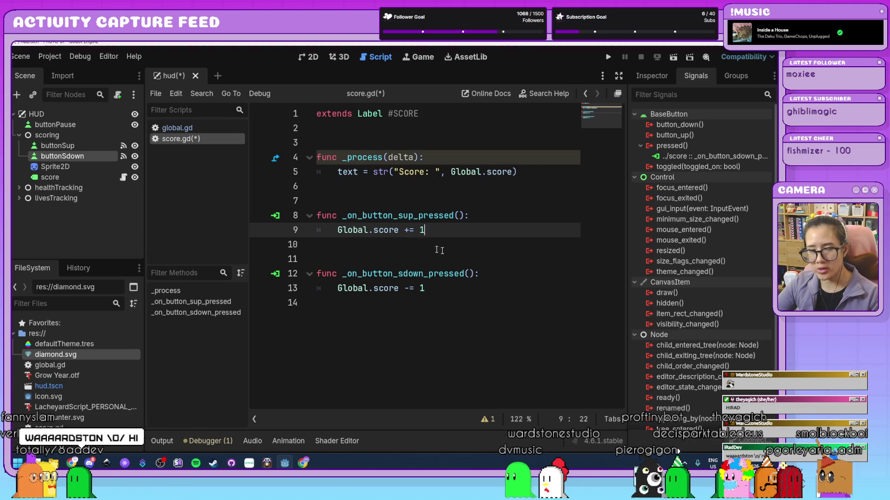
click(472, 291)
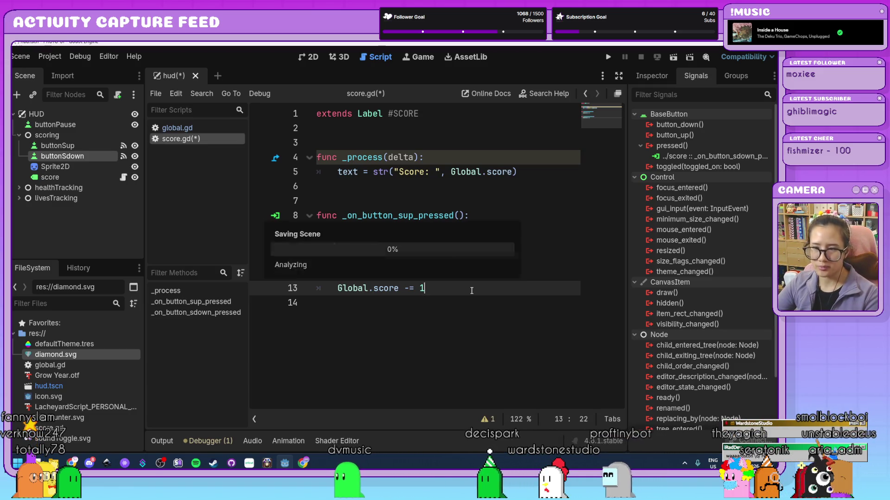
Step: Run the game, raise the score with Score Up, then push it down to -23 with Score Down
click(608, 57)
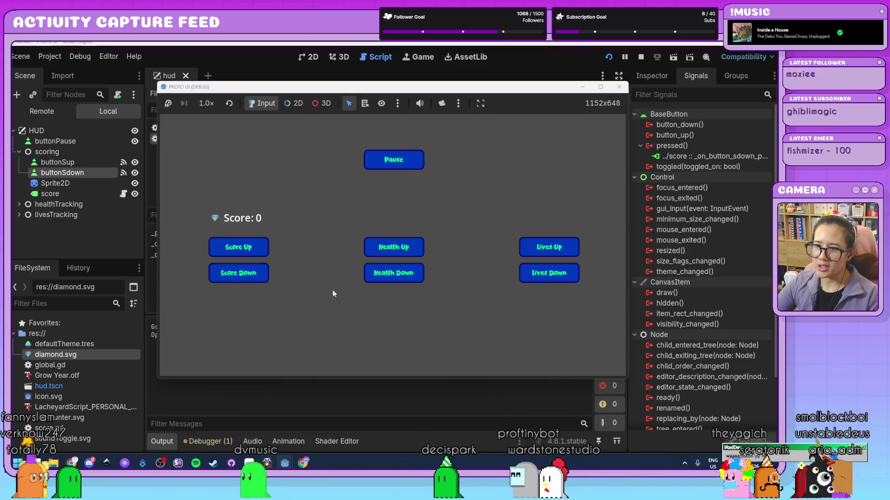
double_click(241, 248)
double_click(241, 248)
click(241, 248)
double_click(241, 248)
click(241, 248)
double_click(245, 273)
double_click(245, 273)
double_click(244, 272)
click(248, 273)
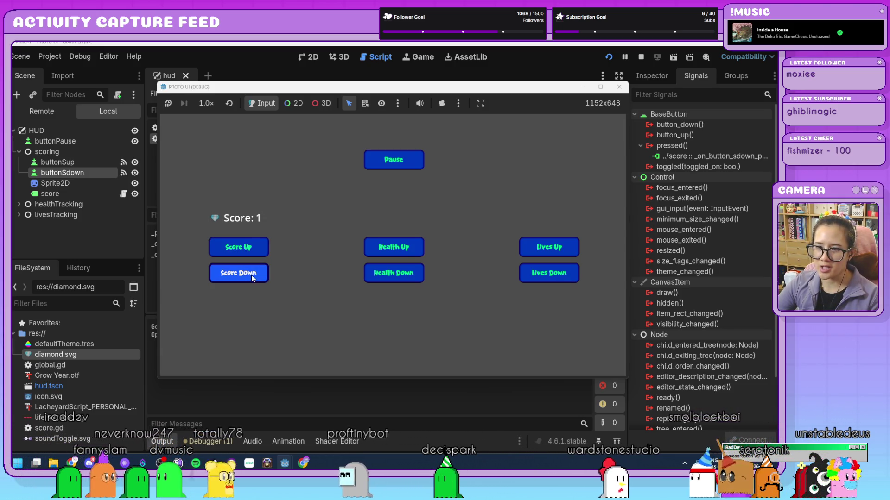
click(253, 277)
double_click(252, 278)
click(252, 277)
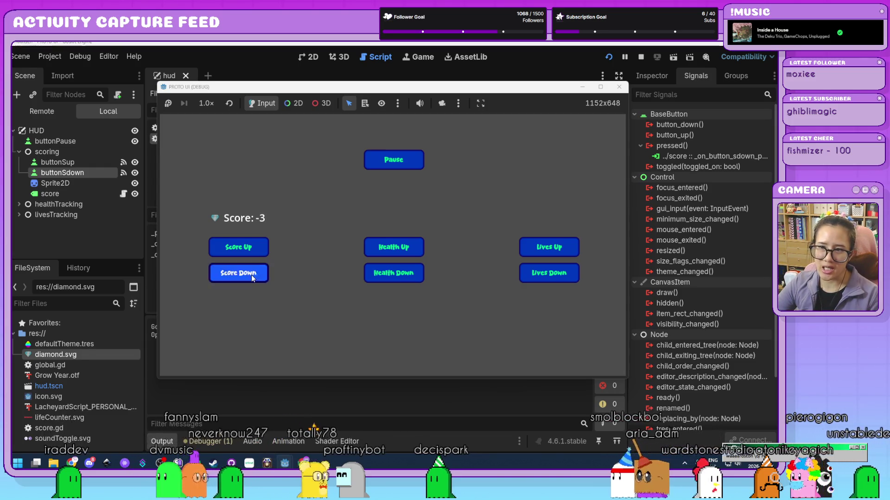
double_click(252, 277)
double_click(251, 275)
click(251, 274)
double_click(251, 274)
click(251, 274)
double_click(251, 275)
click(251, 275)
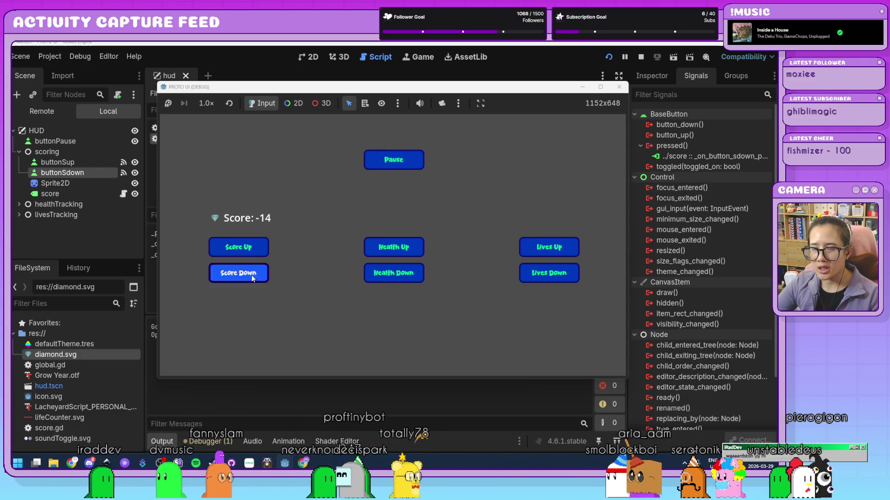
triple_click(253, 277)
triple_click(253, 277)
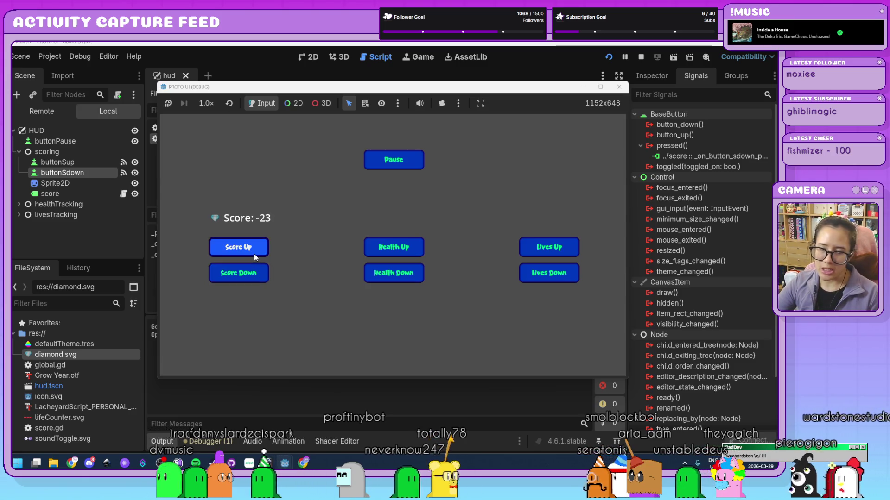
Step: Raise the score back to 1 with Score Up, then stop the game
click(253, 254)
triple_click(254, 254)
triple_click(254, 254)
triple_click(254, 254)
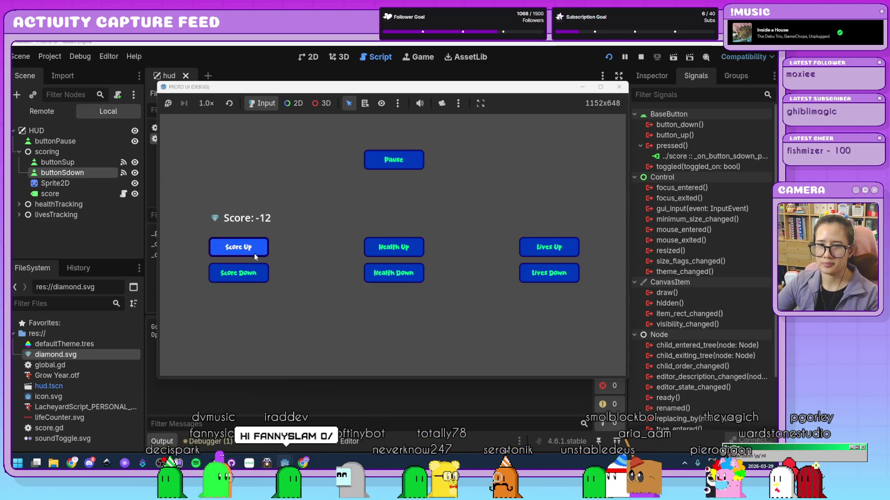
triple_click(254, 254)
triple_click(254, 254)
triple_click(254, 254)
triple_click(254, 254)
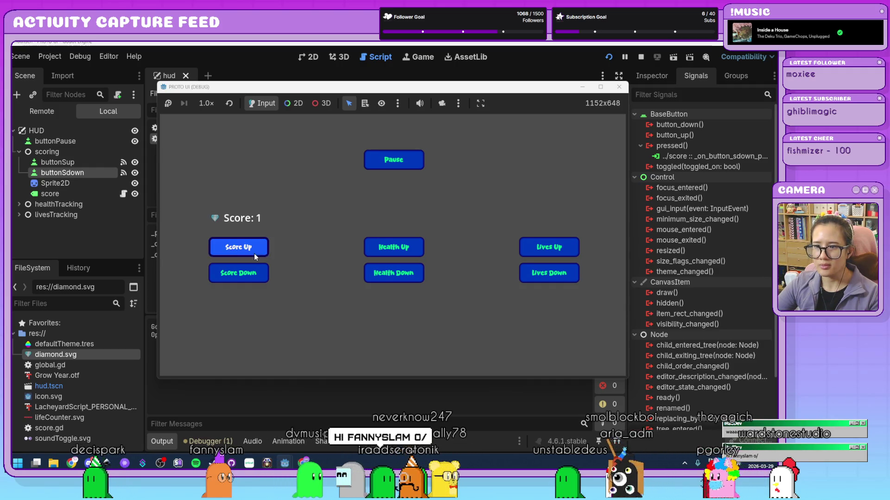
click(620, 88)
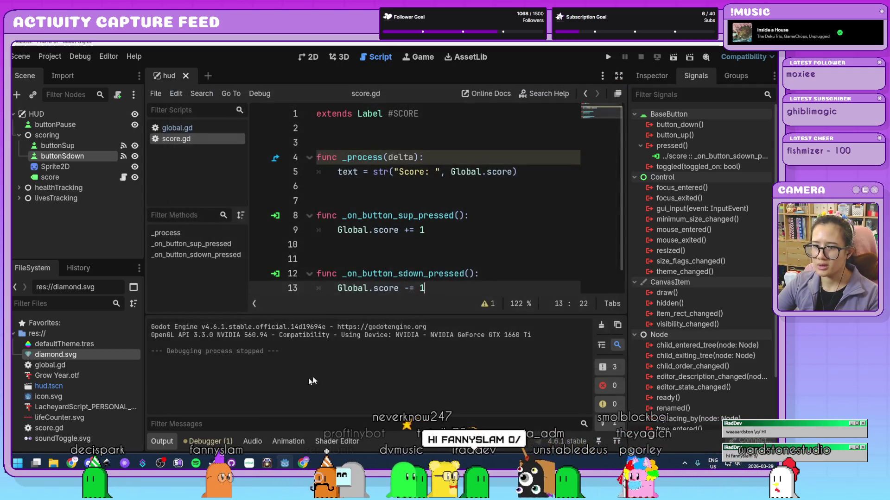
Step: Leave score.gd and switch to the 2D workspace showing the HUD scene
click(520, 298)
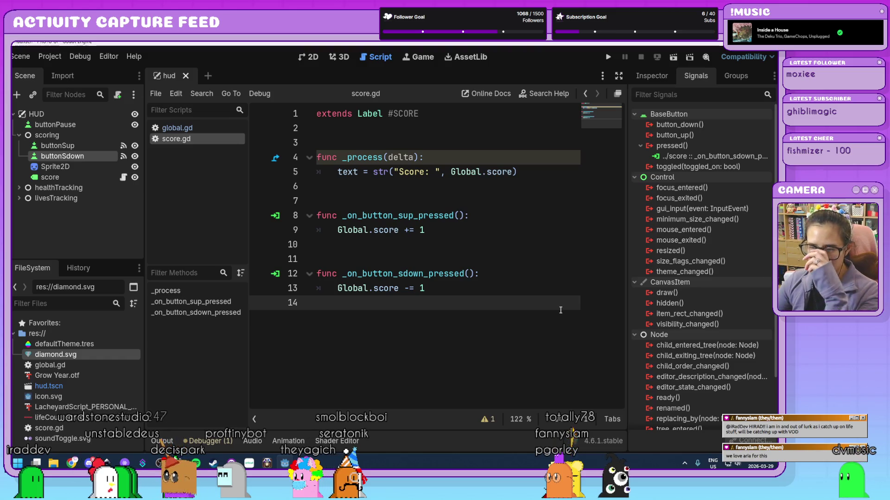
click(306, 59)
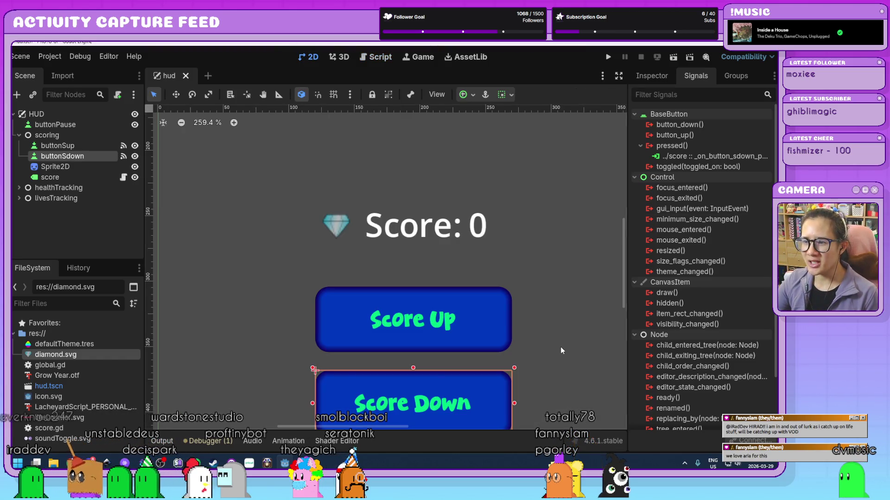
Step: Zoom the 2D canvas out to 68.3%, collapse the scoring node, and select HUD
scroll(561, 351, down, 6)
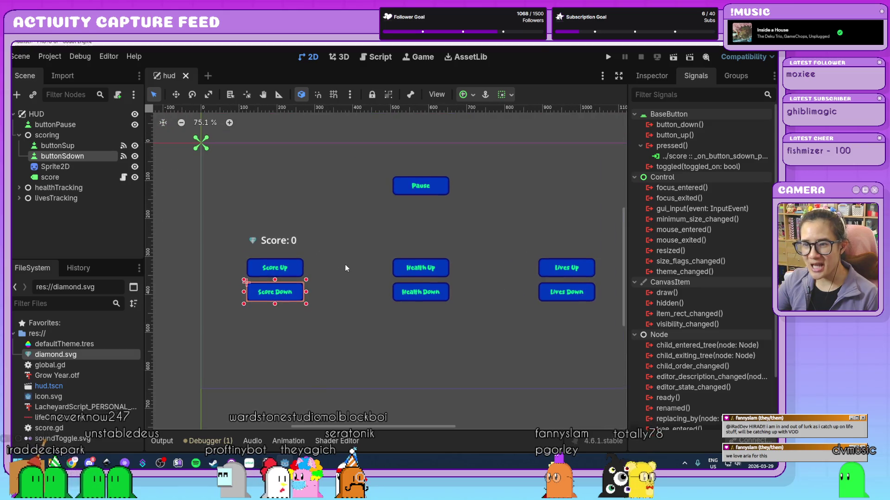
scroll(480, 236, up, 1)
scroll(500, 417, down, 1)
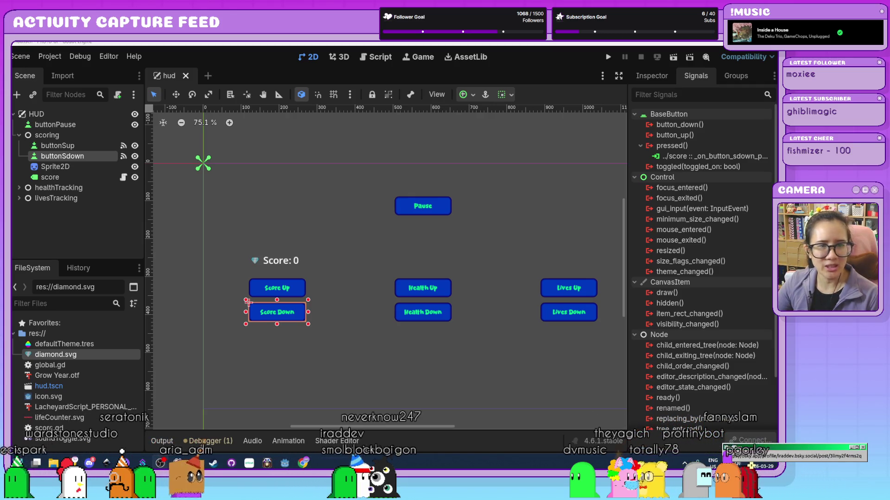
scroll(422, 342, down, 2)
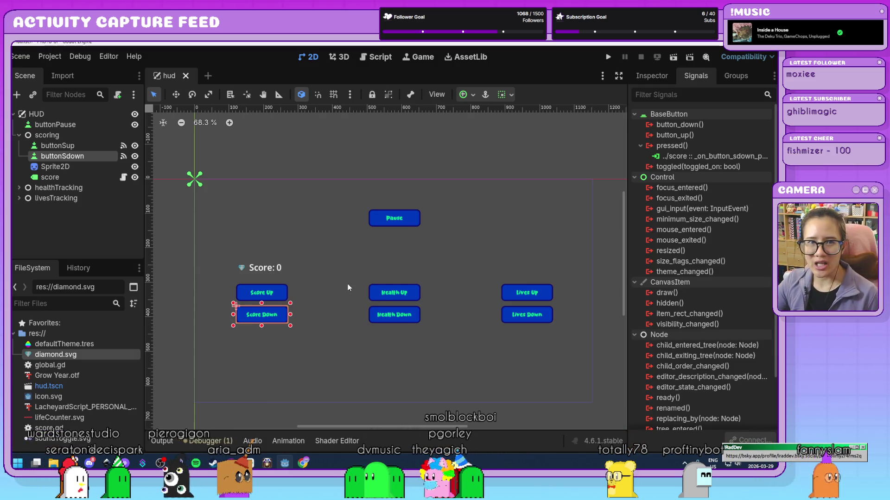
scroll(463, 338, down, 2)
click(19, 135)
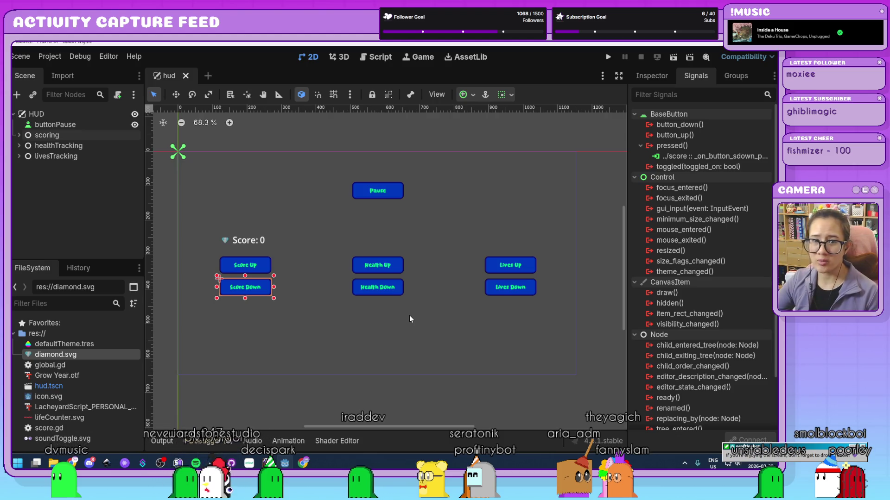
click(51, 114)
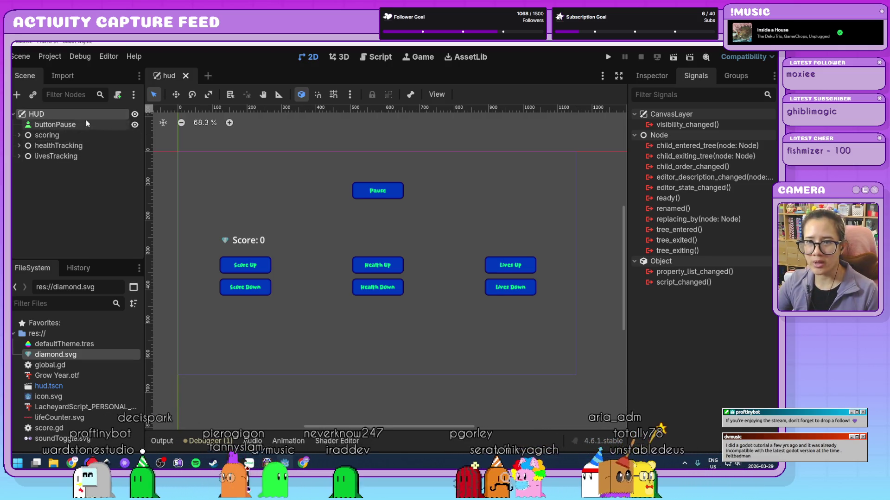
Step: Add a plain Node under HUD and rename it timeTracking
key(ctrl+a)
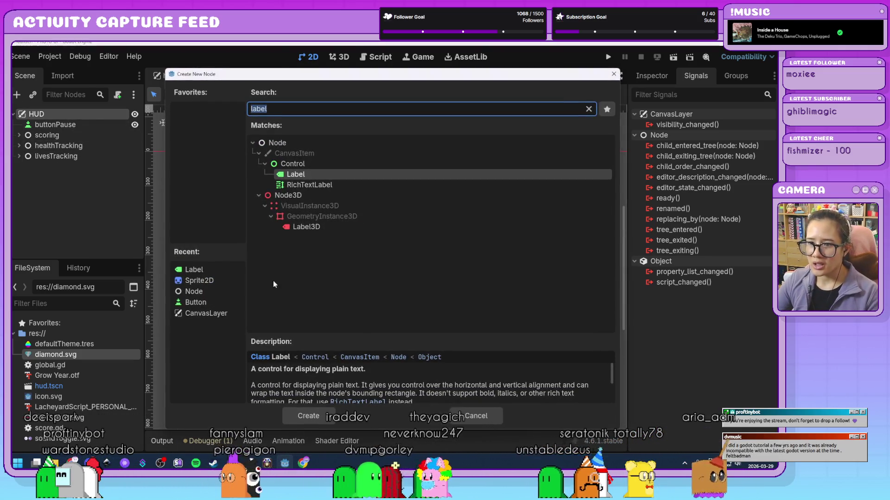
click(194, 292)
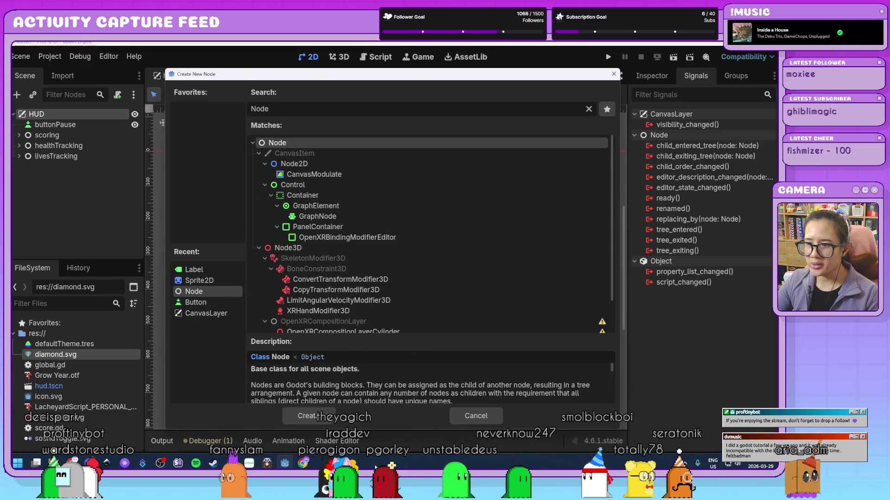
key(Return)
double_click(48, 168)
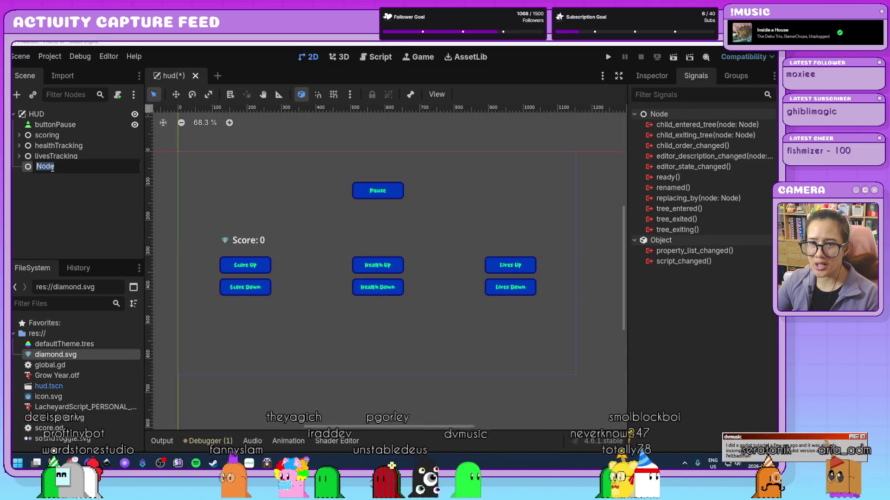
text(timeTr)
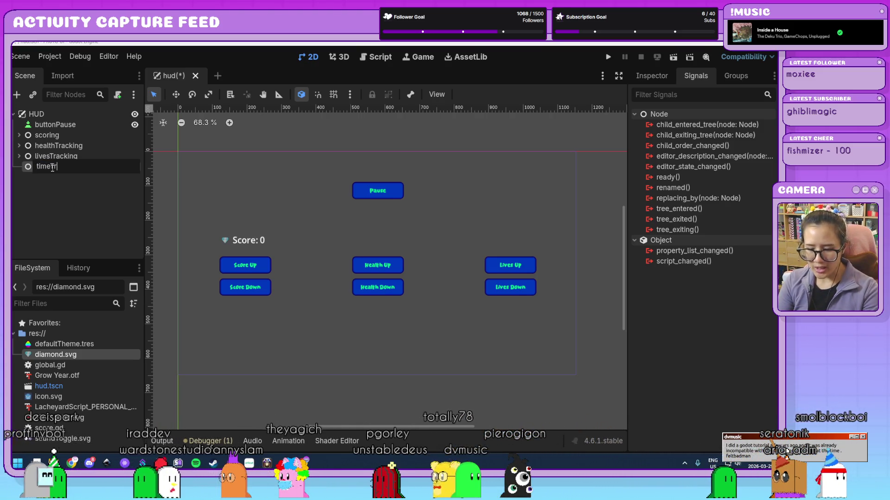
text(acking)
key(Return)
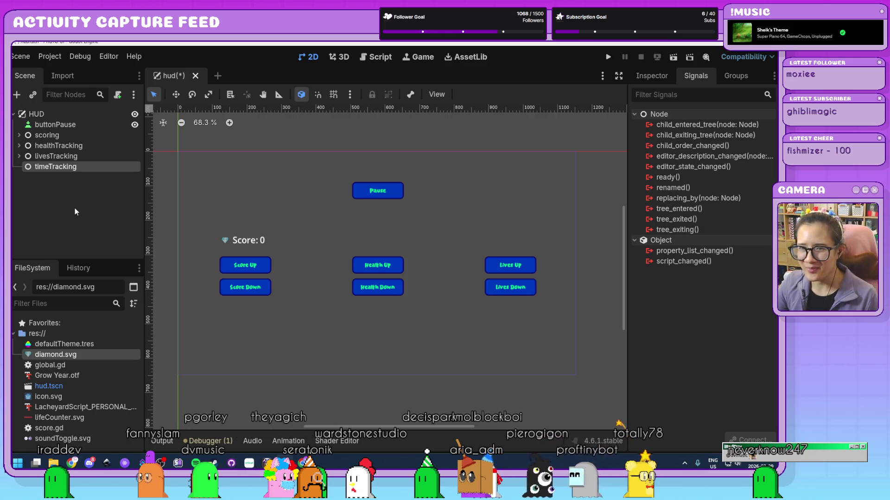
Step: Add a Label under timeTracking and a Timer node beneath it
click(71, 194)
click(98, 168)
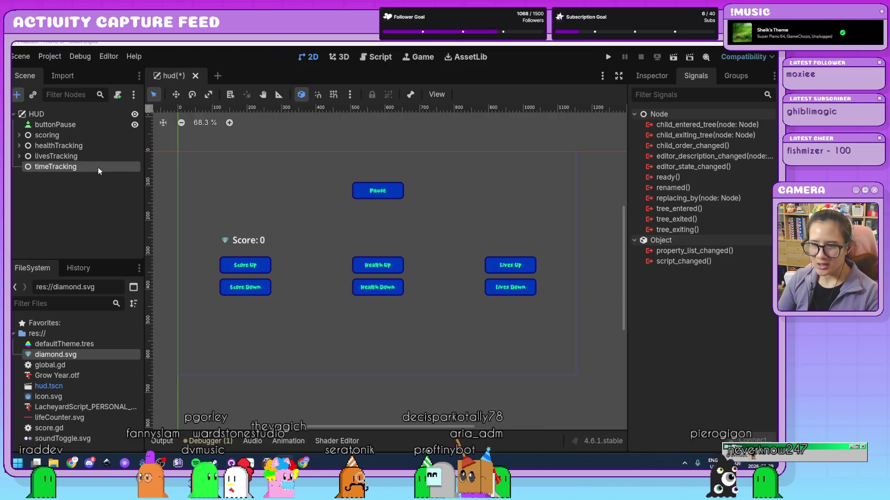
key(ctrl+a)
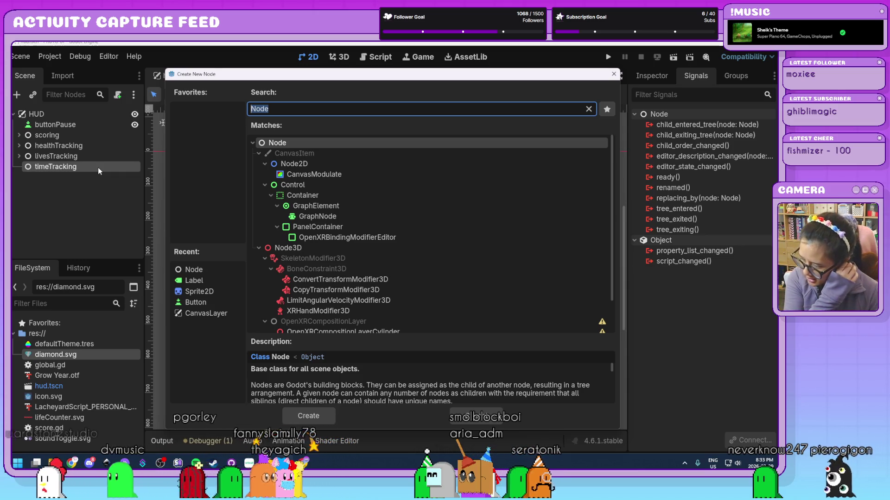
text(label)
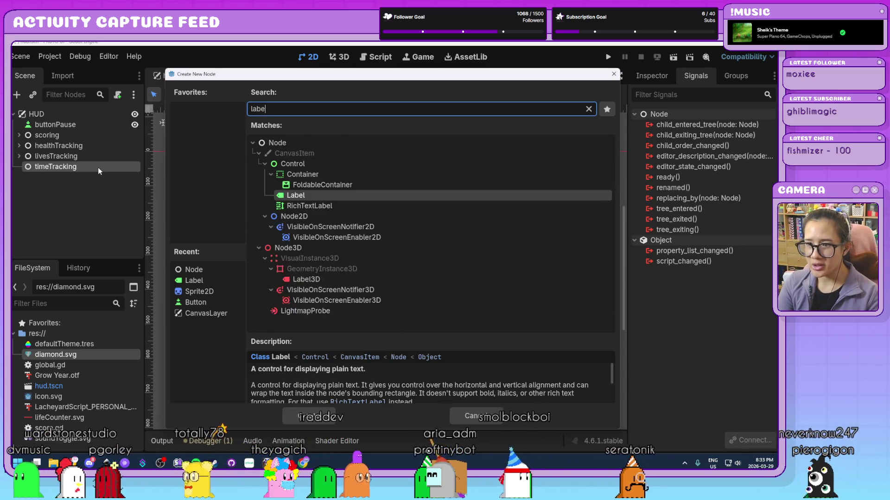
double_click(343, 174)
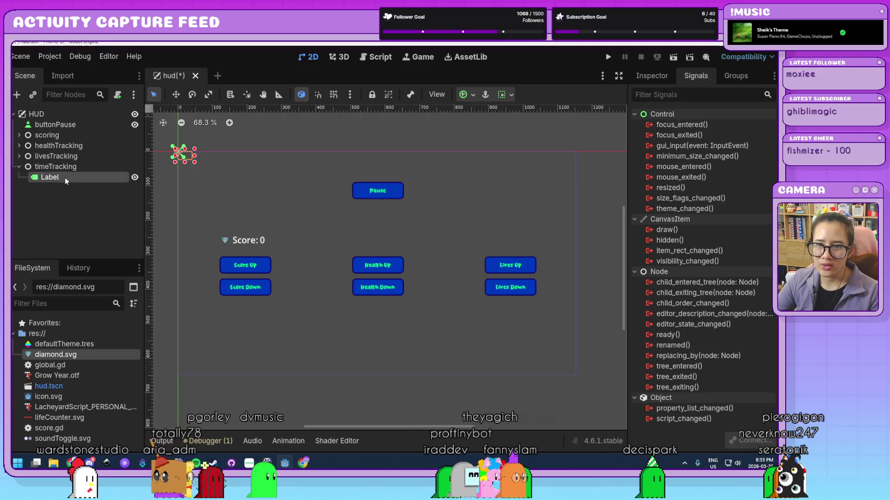
key(ctrl+a)
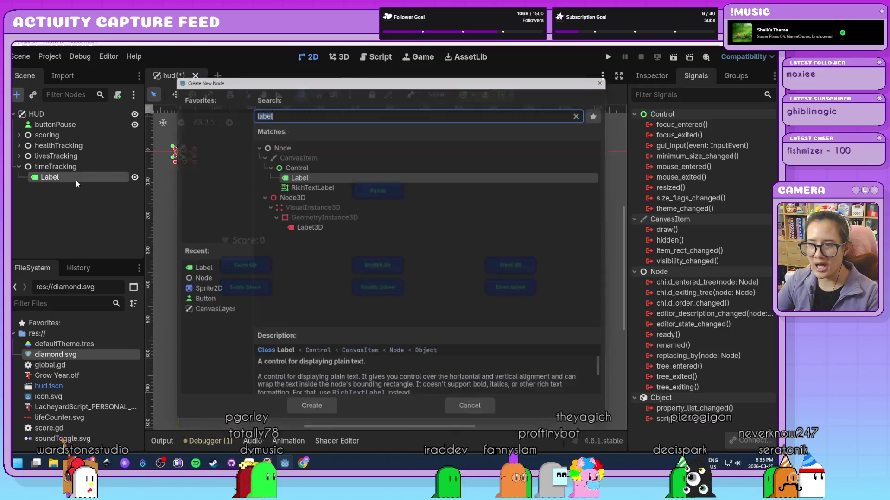
text(timer)
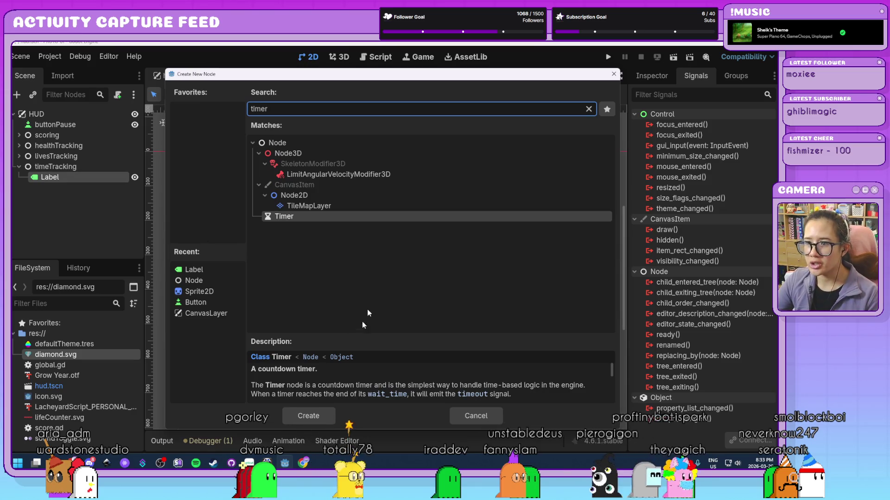
double_click(306, 217)
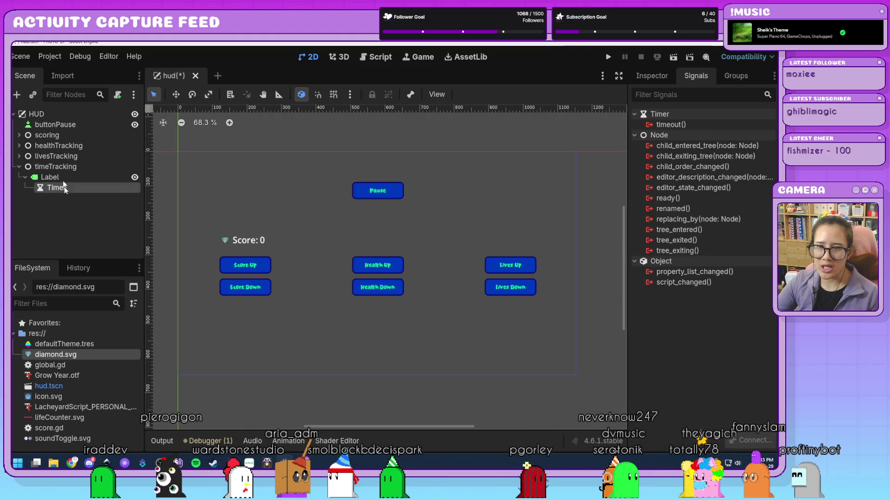
Step: Rename the new Label node to timeDisplay
click(56, 178)
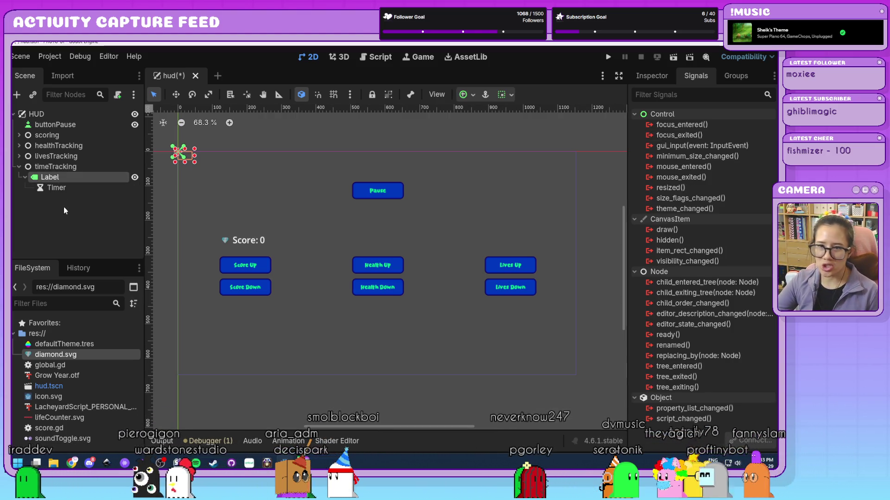
double_click(64, 178)
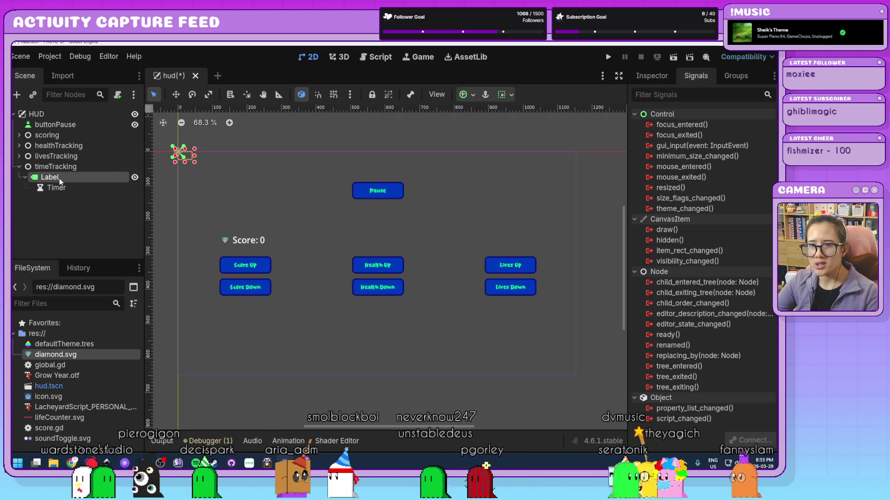
drag(64, 178, 16, 177)
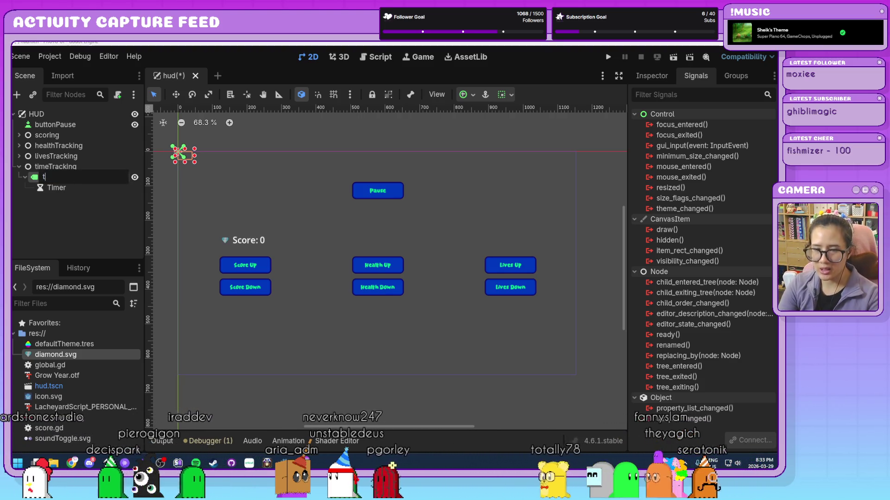
text(time)
key(Return)
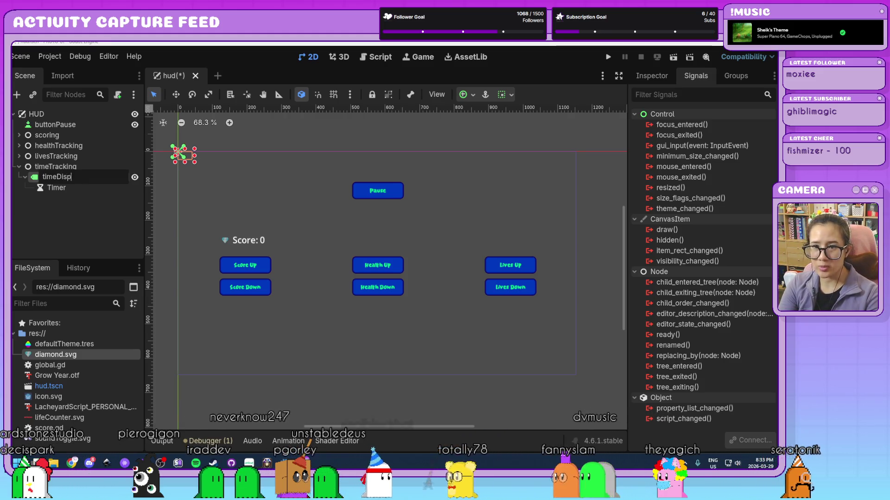
text(lay)
key(Return)
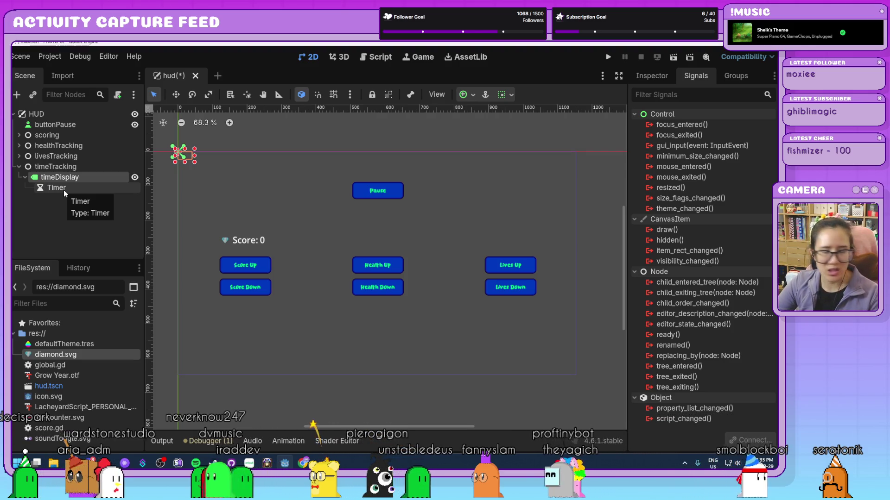
click(98, 215)
Step: Set the timeDisplay label's Text to 'Timer: 02:00' and return to the script editor
click(82, 177)
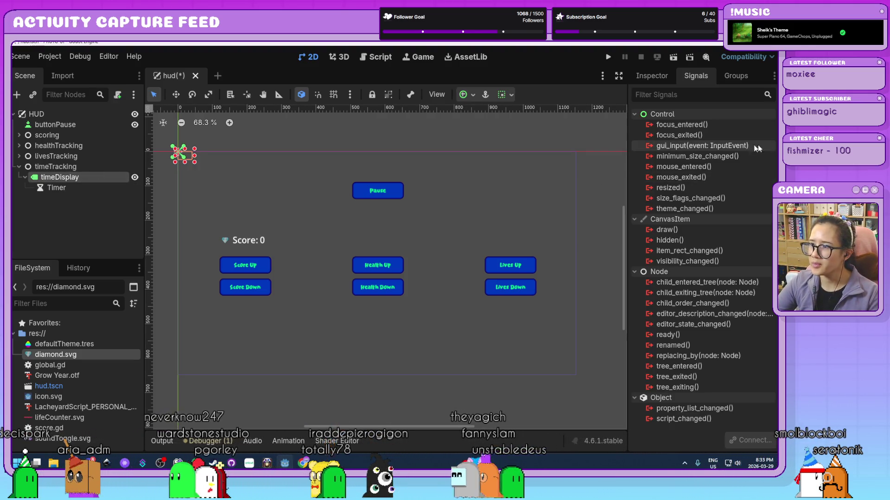
click(654, 76)
click(671, 212)
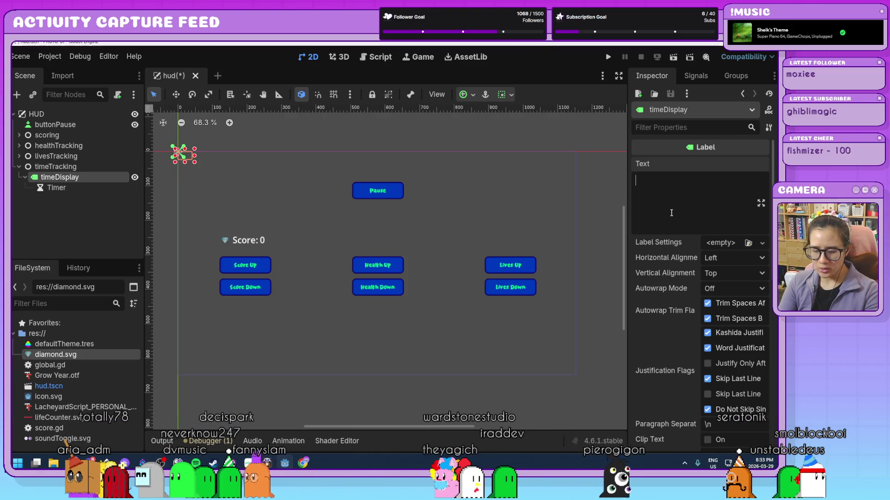
text(Timer)
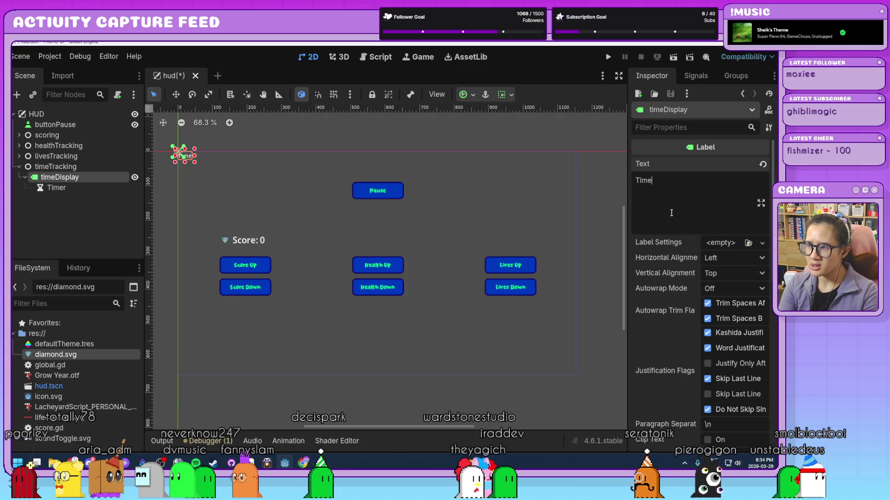
text(: )
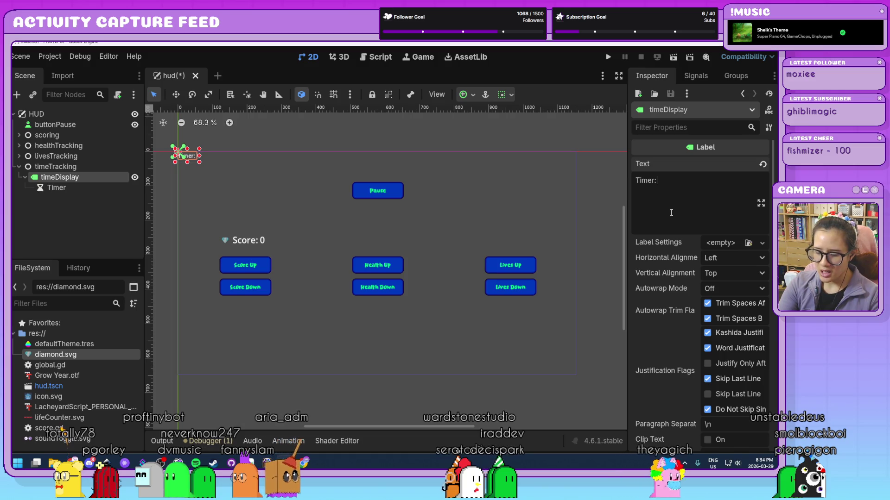
text(0)
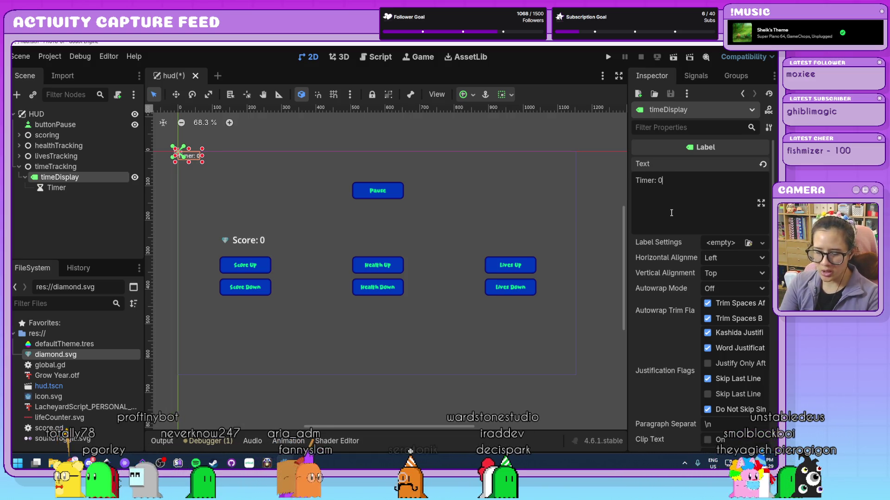
text(2:00)
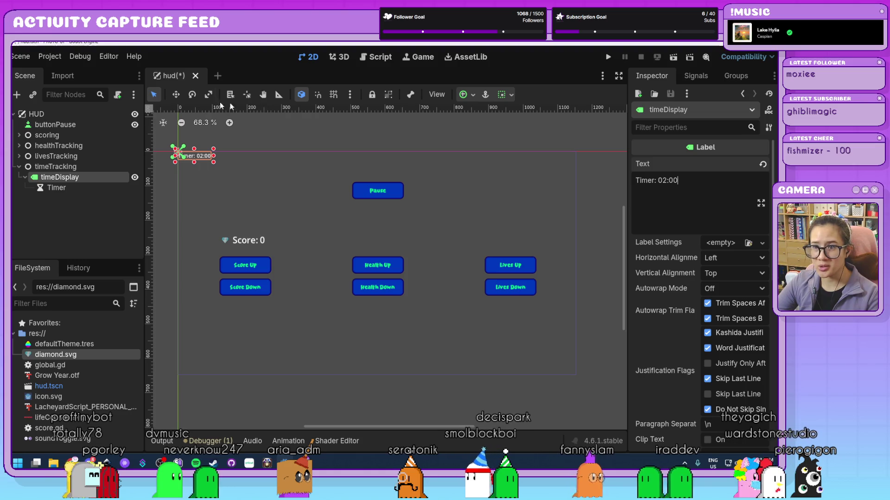
click(373, 60)
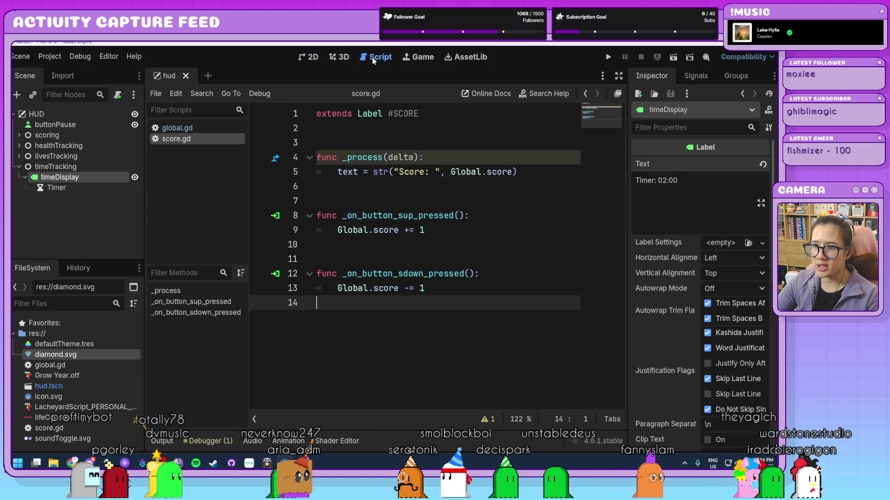
Step: Review the timer variable in global.gd, then begin attaching a script to timeDisplay
click(211, 131)
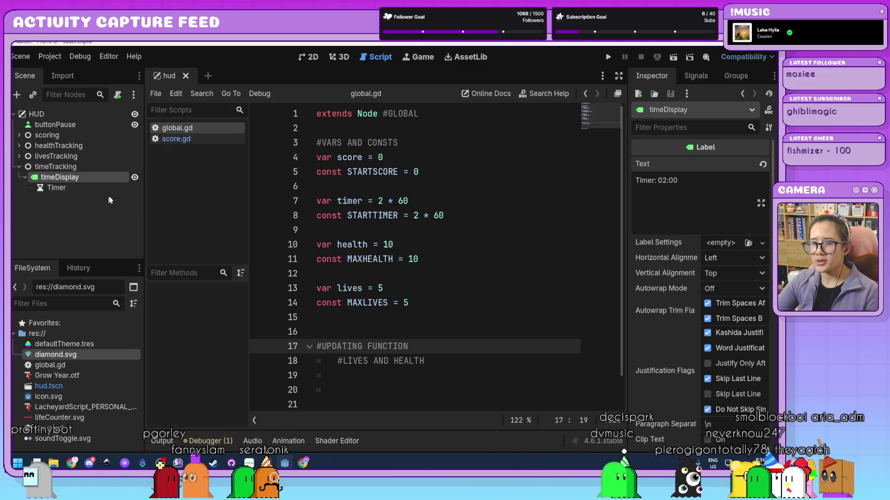
click(79, 208)
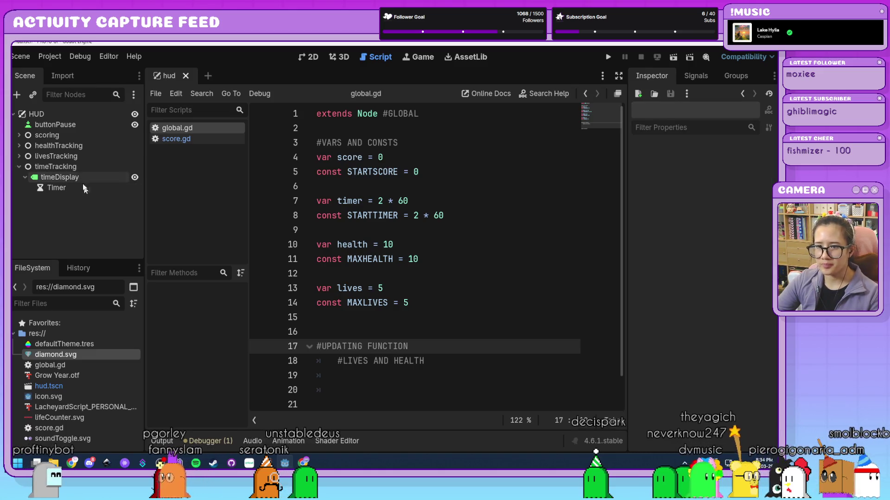
click(91, 179)
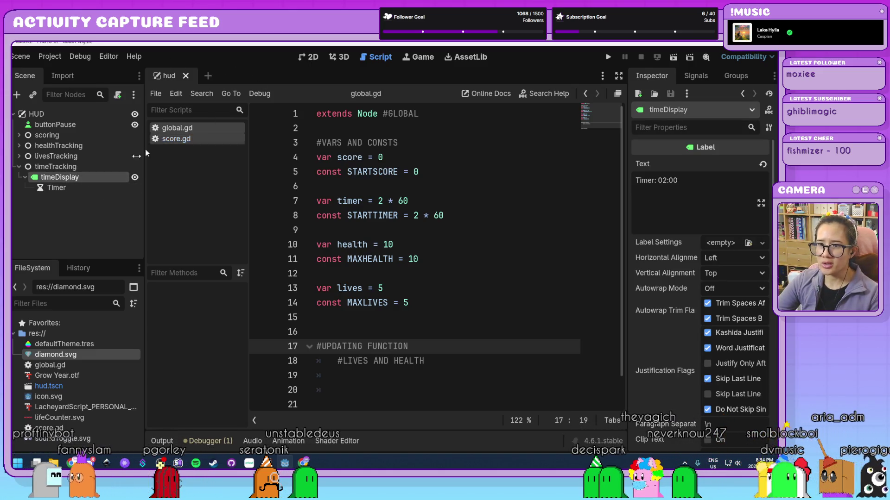
click(118, 95)
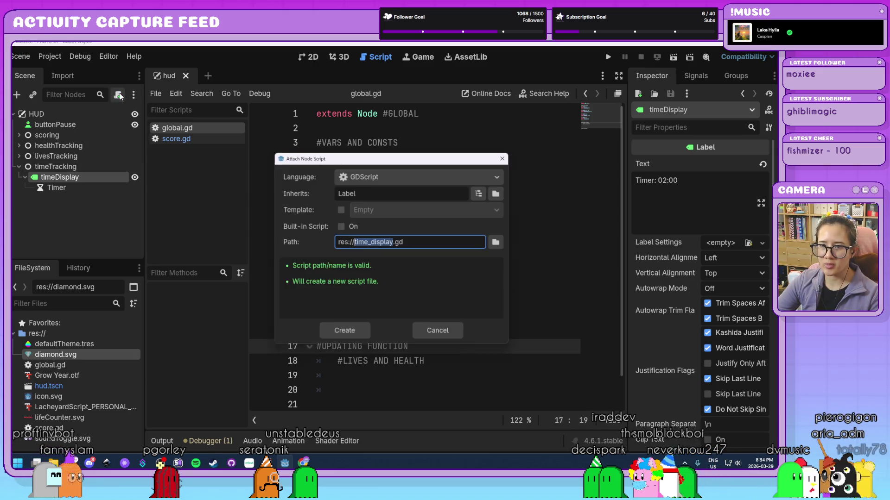
Step: Create time_display.gd with a '#TIMER' comment, then bring up the Timer node's signals
click(343, 335)
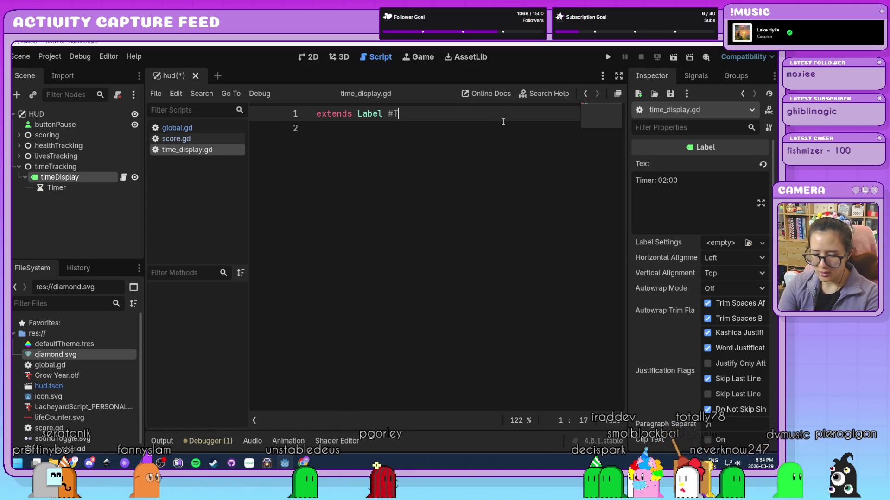
key(Return)
key(Return)
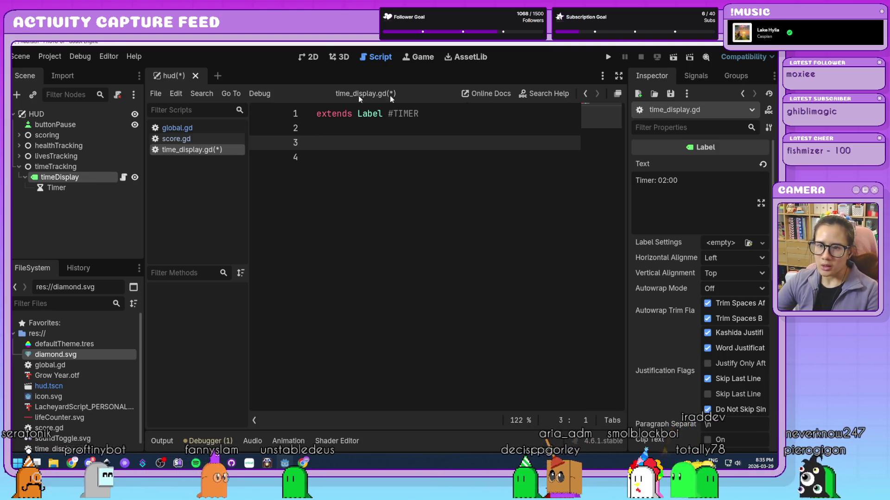
click(77, 187)
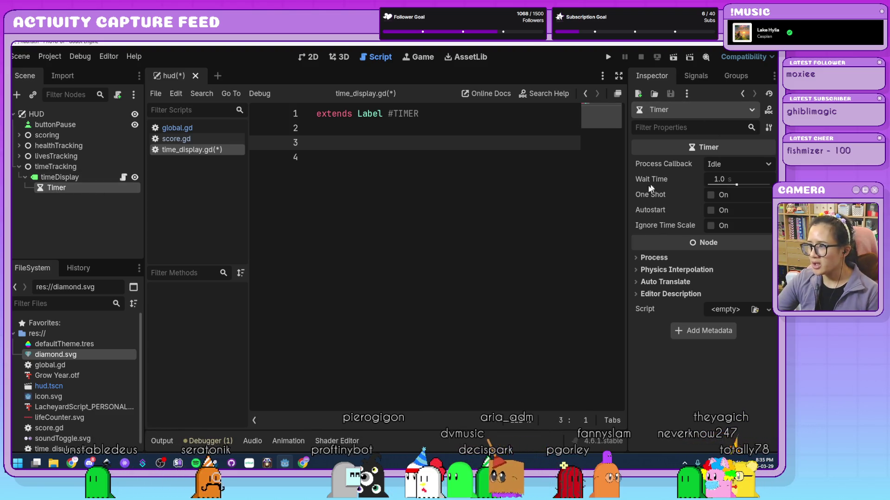
mouse_move(677, 216)
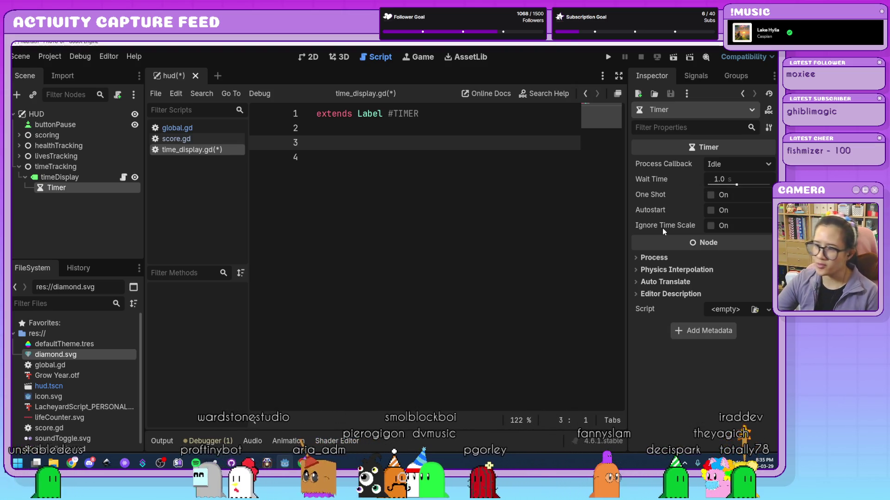
mouse_move(663, 228)
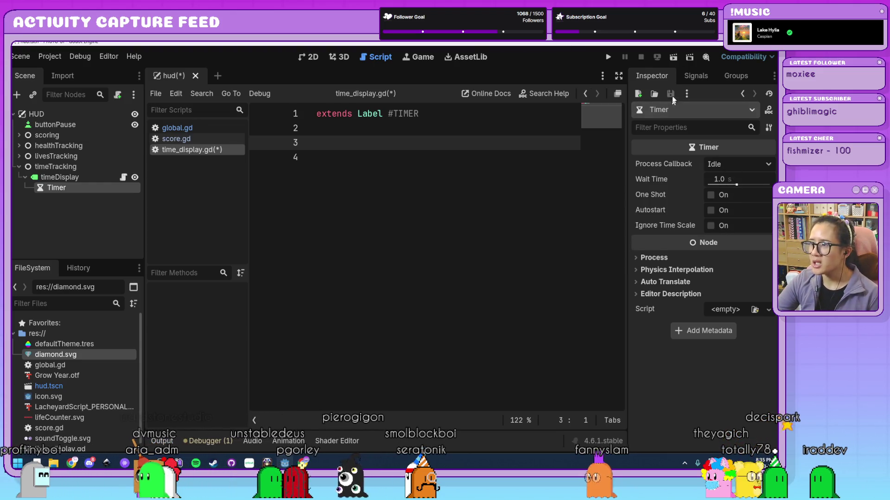
click(691, 76)
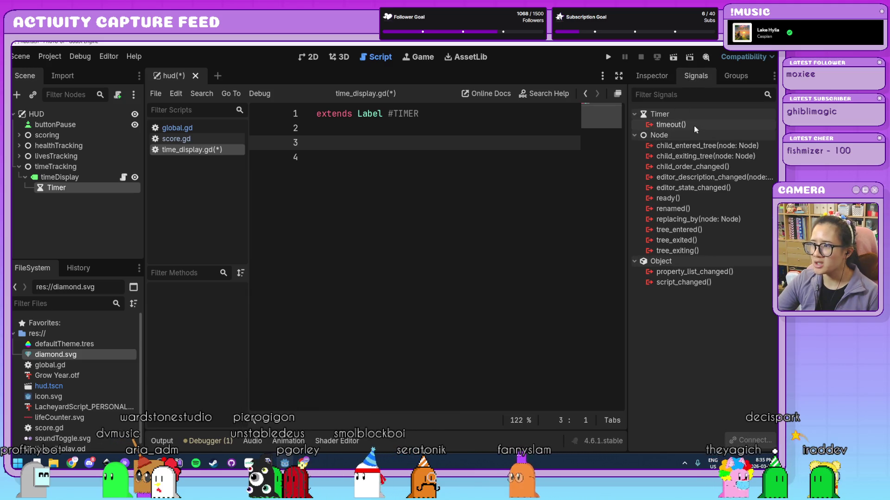
Step: Connect the Timer's timeout() signal to timeDisplay, generating _on_timer_timeout()
mouse_move(667, 126)
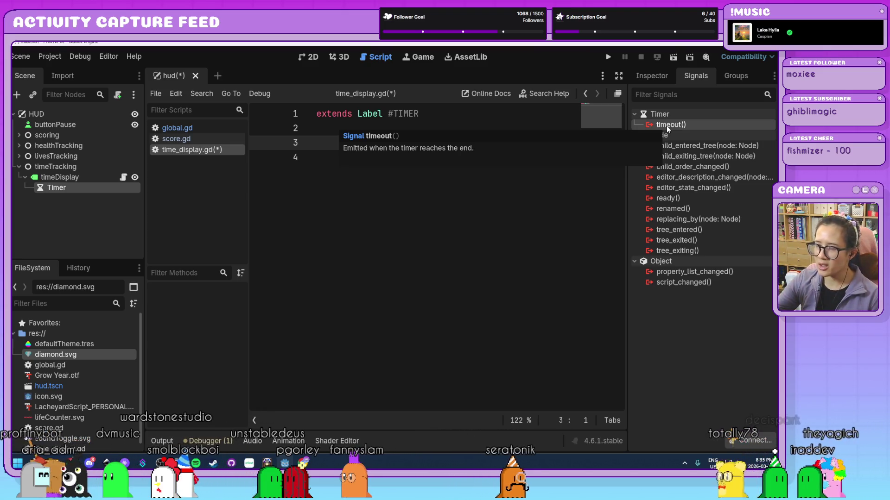
double_click(666, 125)
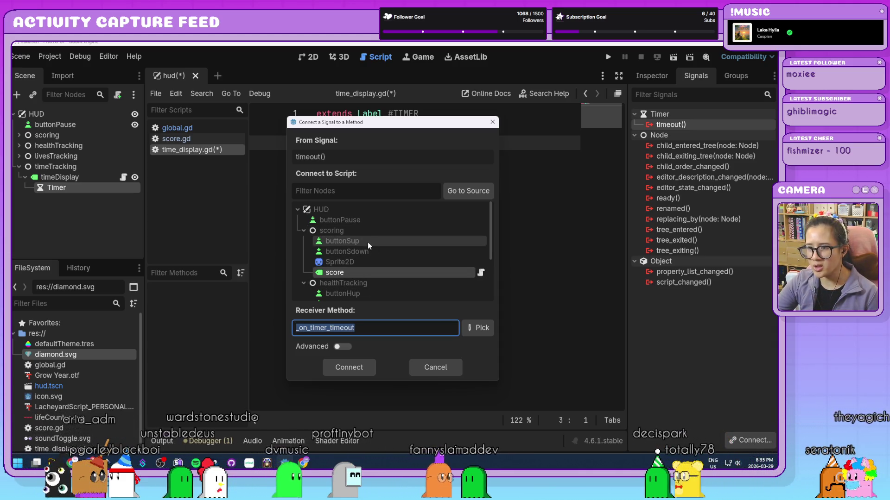
scroll(368, 242, down, 1)
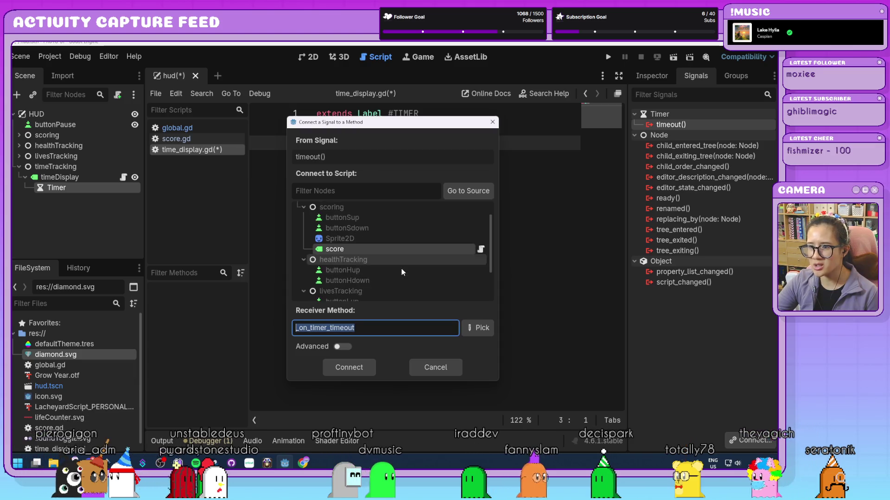
scroll(352, 242, down, 5)
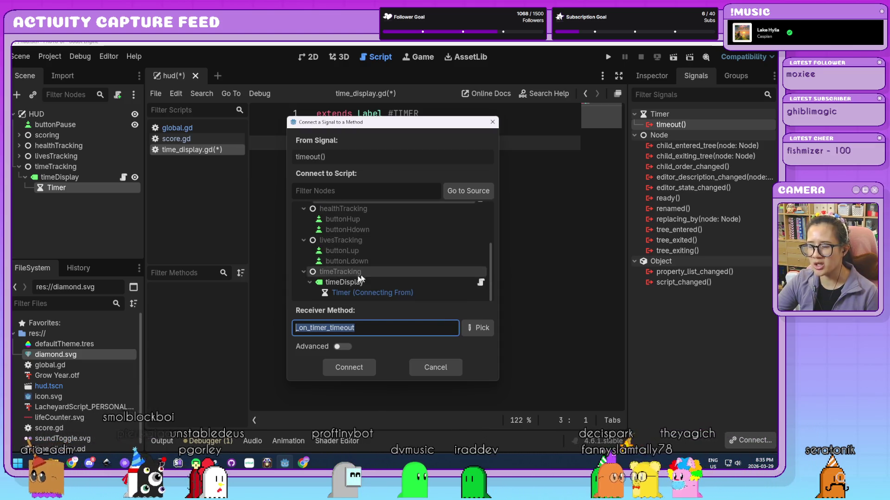
click(344, 283)
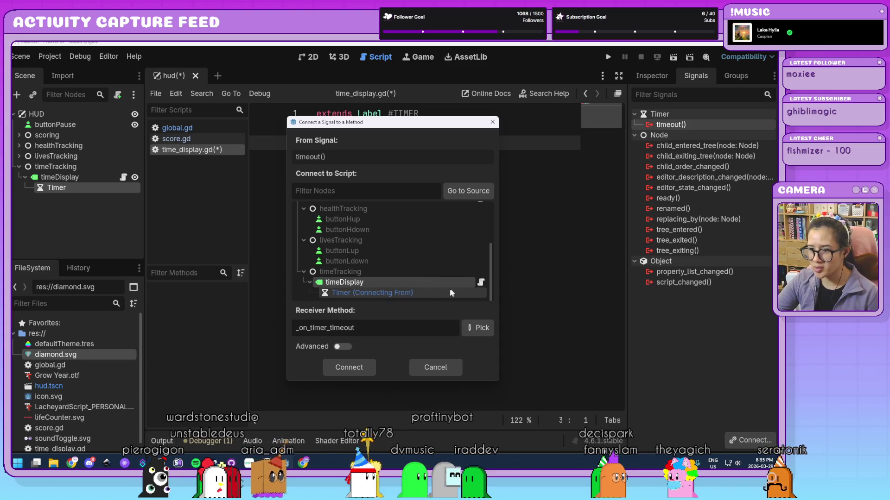
click(363, 369)
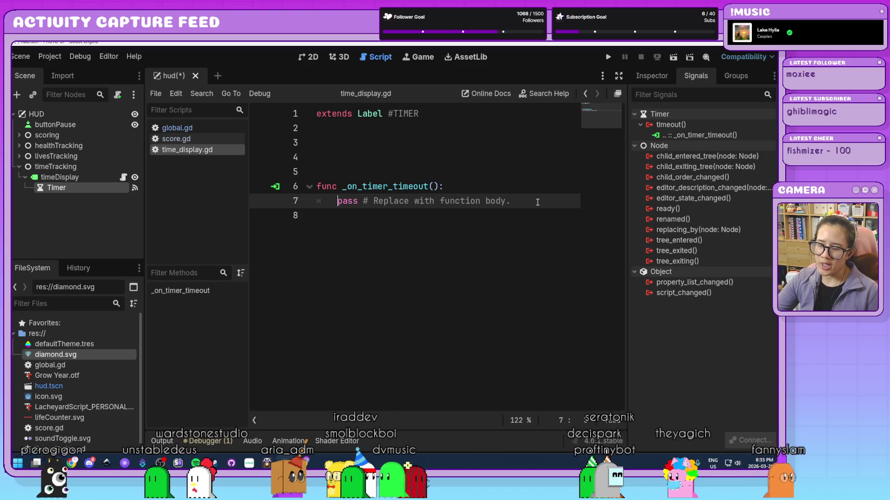
Step: Replace the pass line with 'Global.timer -= 1'
drag(537, 202, 338, 203)
text(Global.)
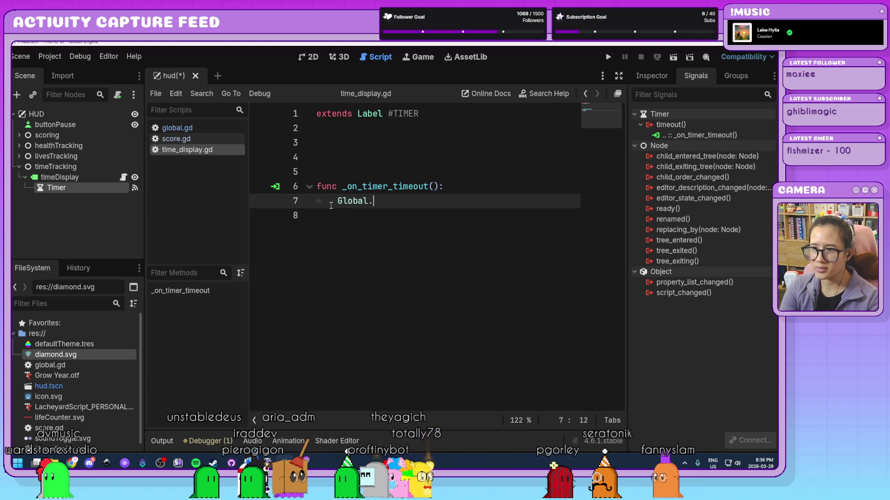
text(t)
key(Return)
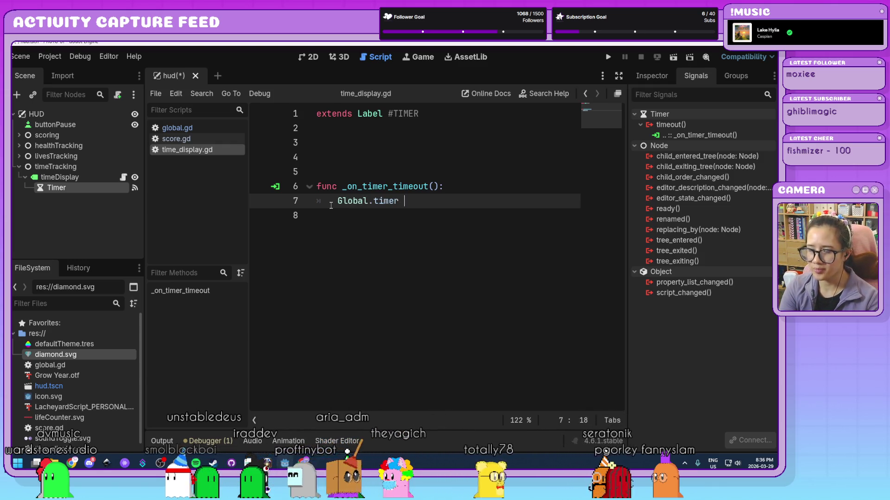
text(-= 1)
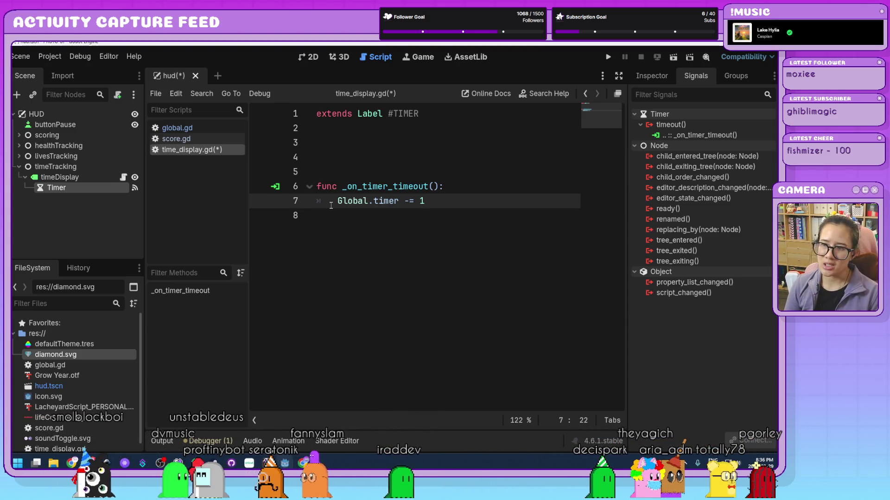
key(Return)
key(Return)
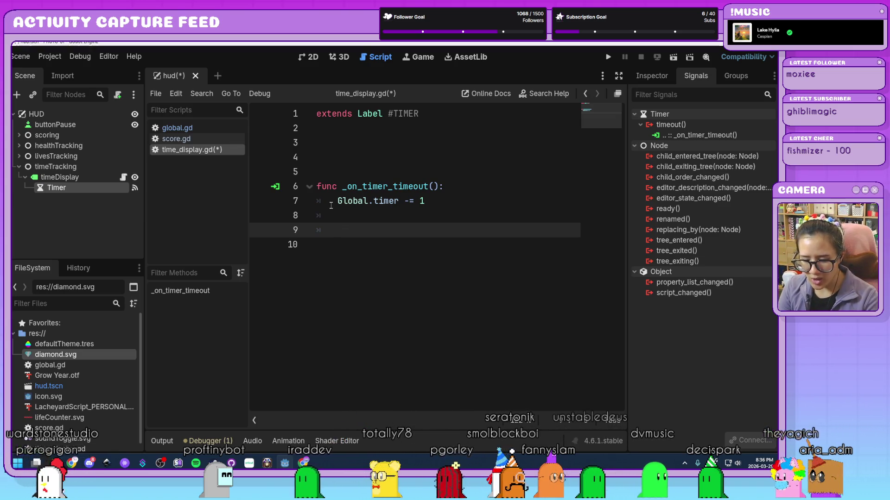
Step: Add a '#METHOD 1' comment and the line text = str("Timer: ", Global.timer)
text(#METHOD 1)
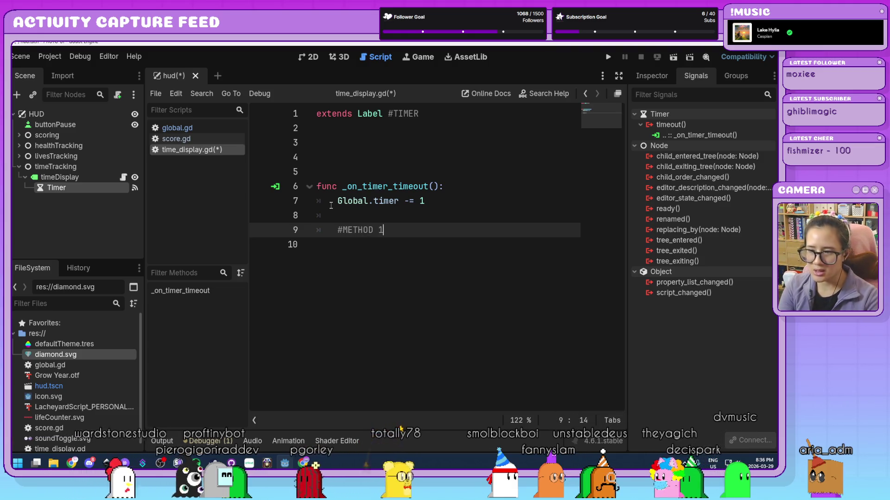
key(Return)
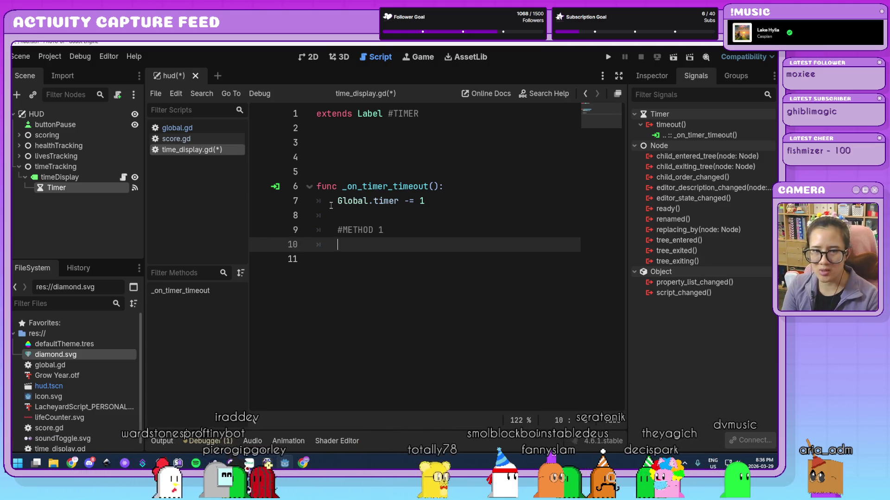
text(tex)
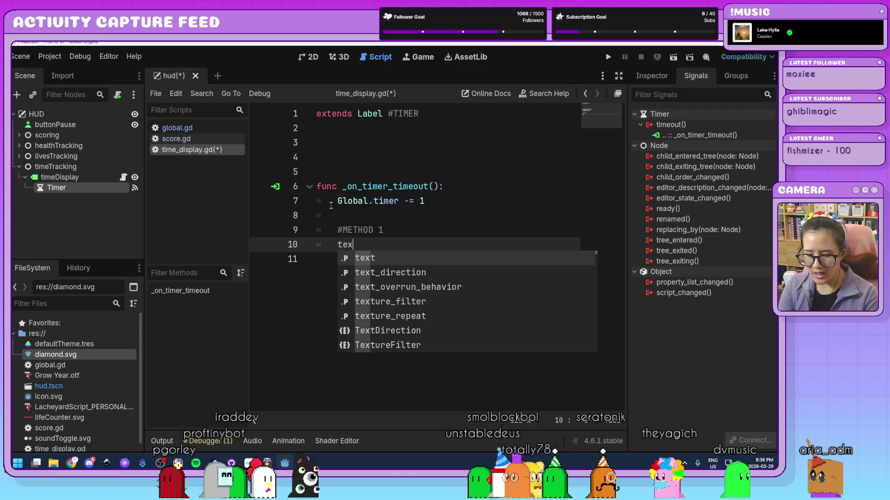
text(t str())
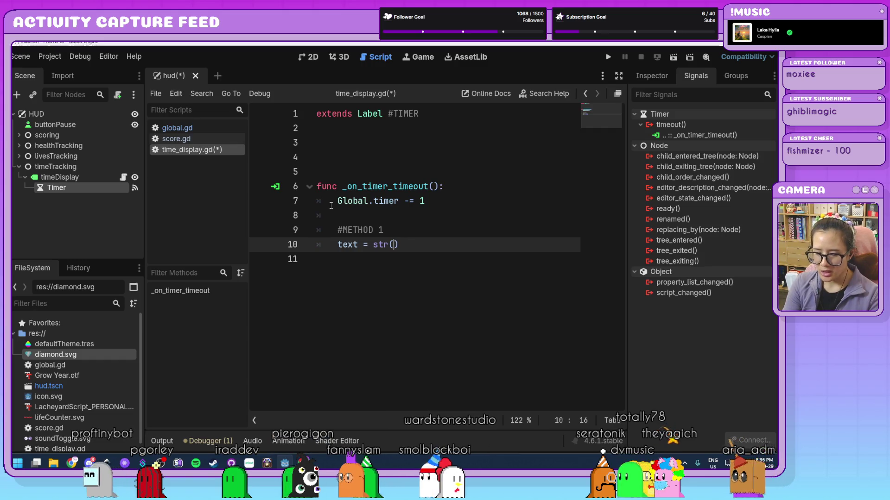
text("Timer: ", Gl)
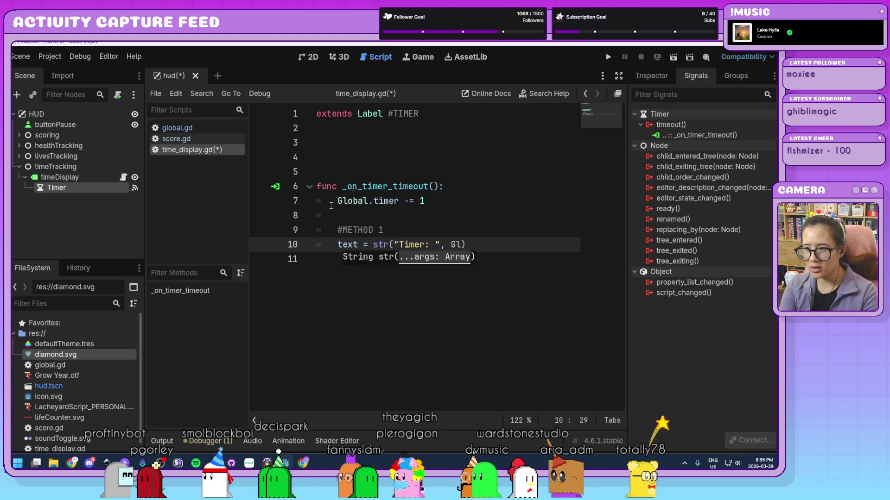
text(.timer))
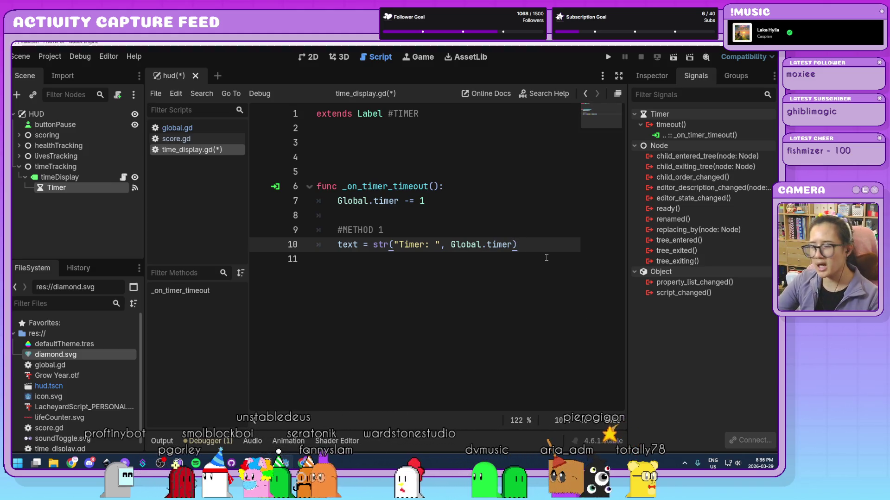
Step: Run the project to test the timer label, then close the game
click(608, 57)
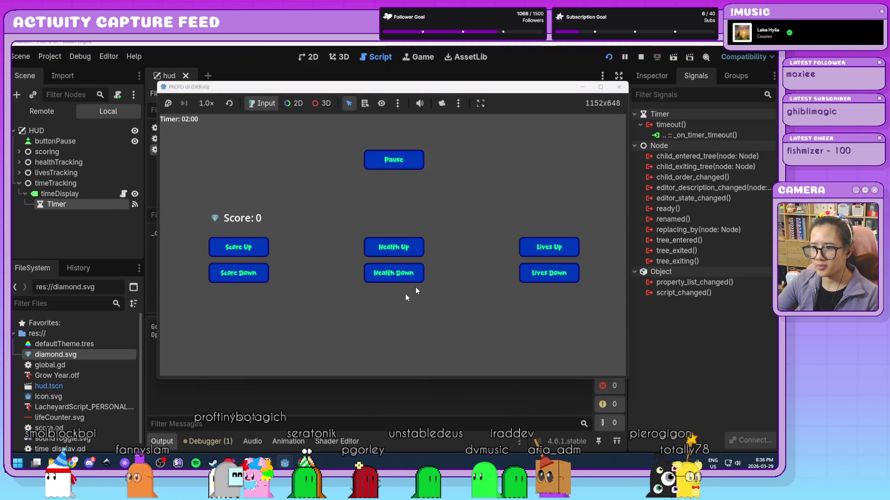
click(617, 87)
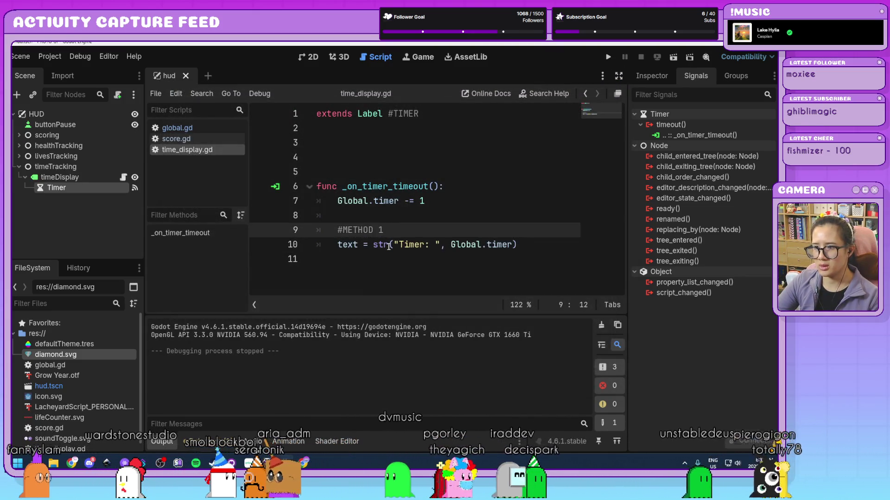
click(532, 245)
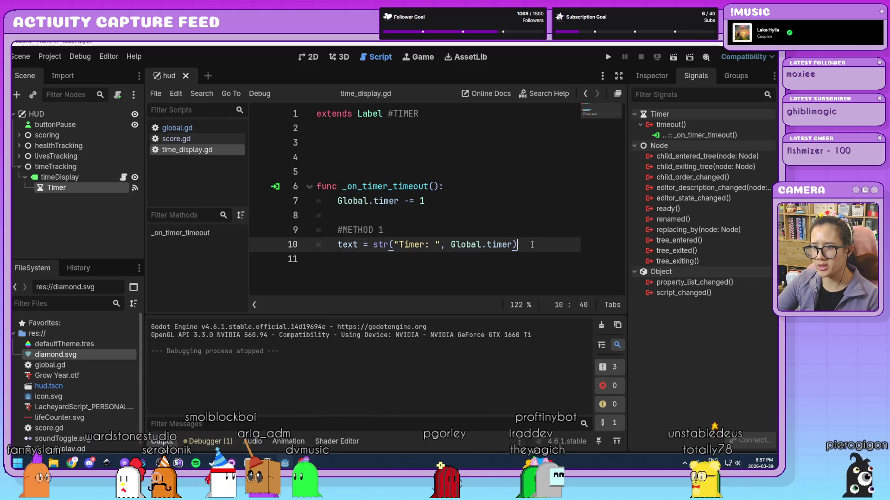
Step: Check timeDisplay's properties and the timer's starting value in global.gd
click(101, 177)
click(651, 76)
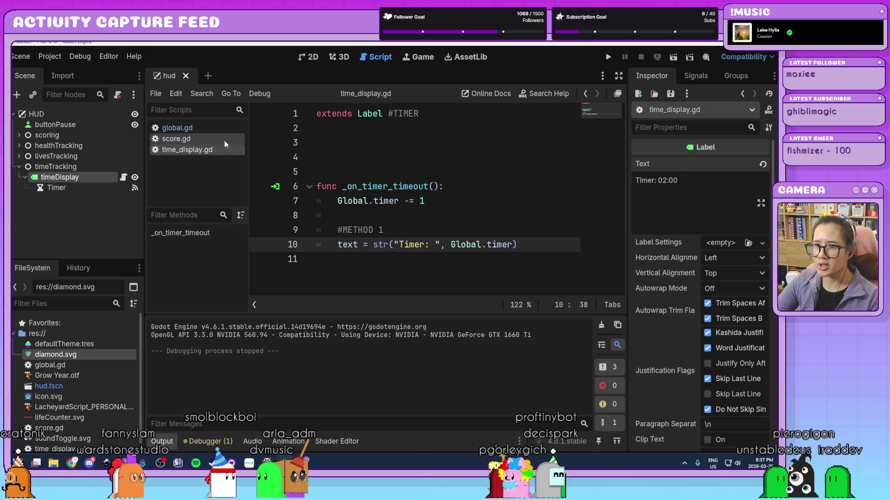
click(180, 128)
click(430, 198)
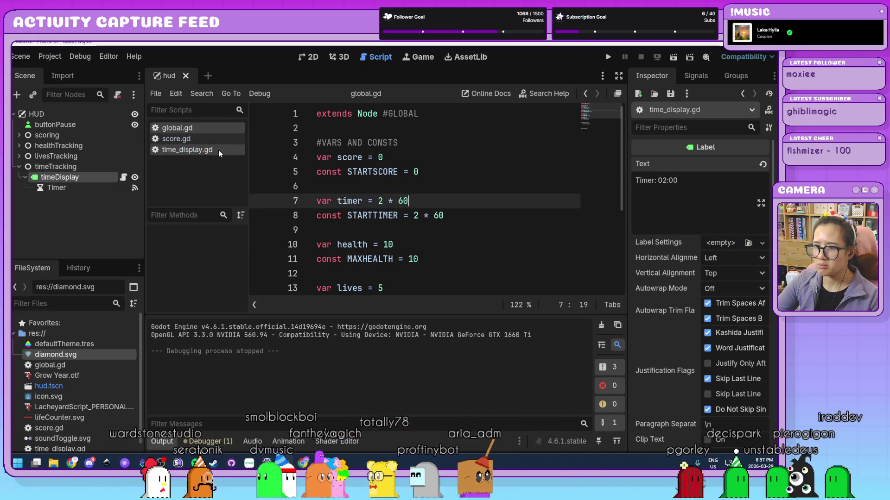
click(187, 150)
click(529, 243)
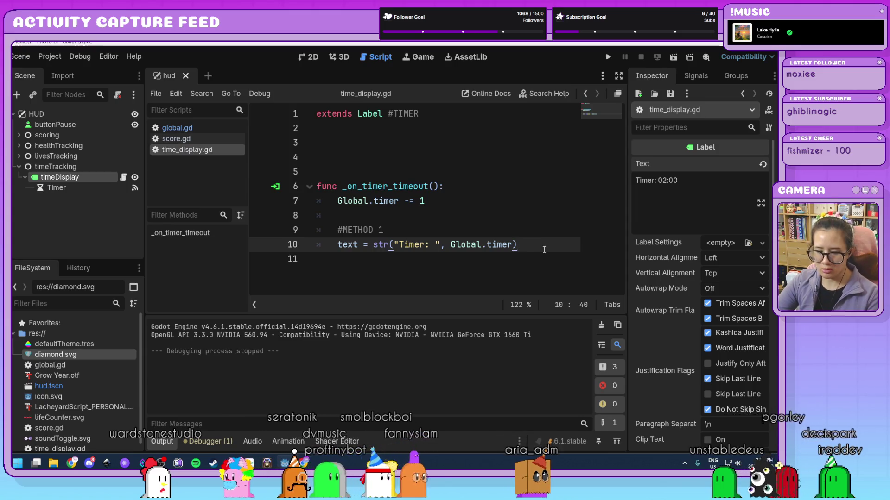
Step: Rerun the game, which still shows Timer: 02:00, then select the Timer node
click(608, 57)
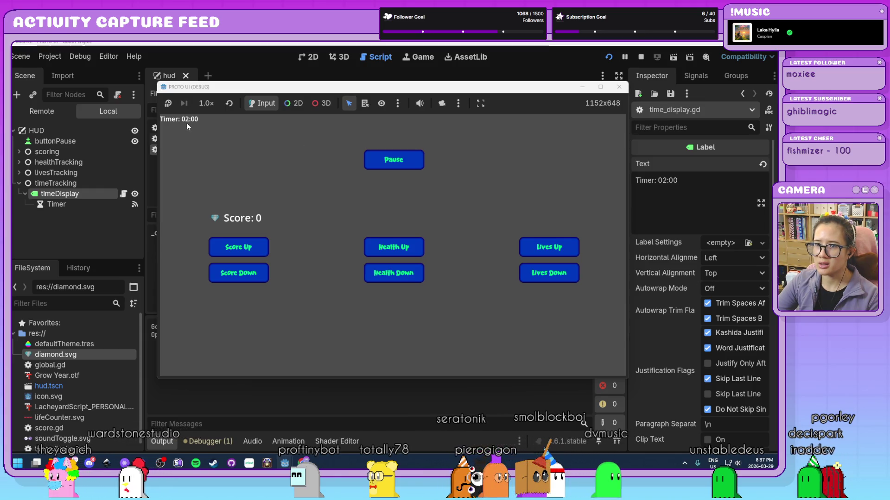
click(619, 87)
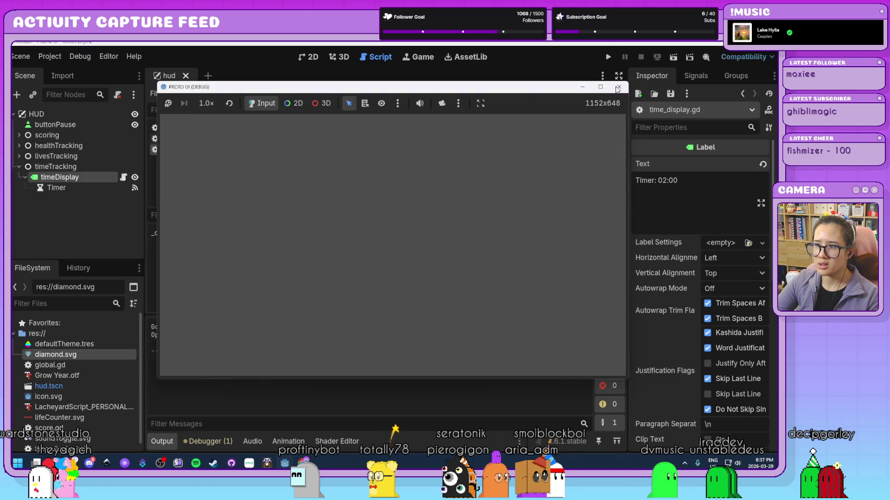
click(104, 188)
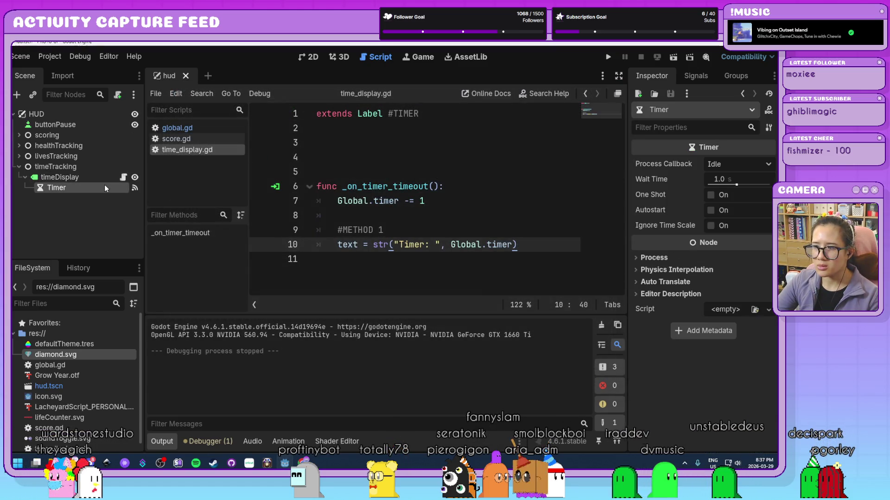
Step: Turn on the Timer's Autostart and test-run the scene to see the label count down
mouse_move(743, 242)
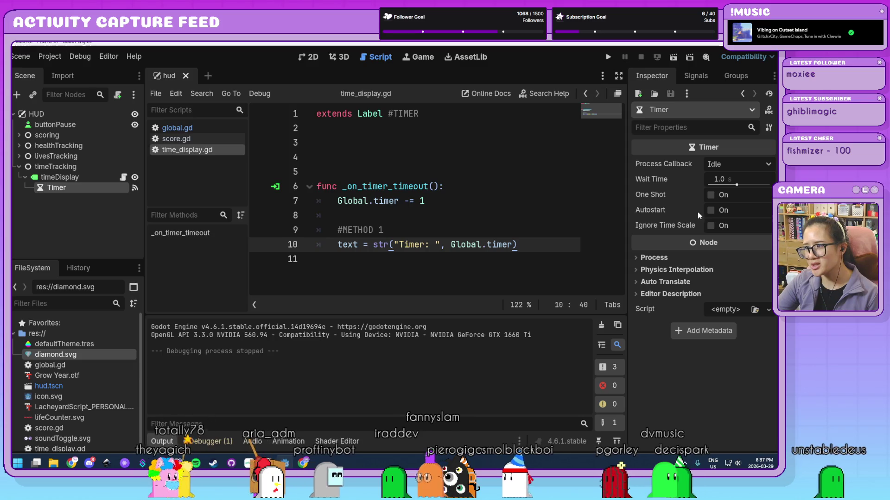
click(711, 210)
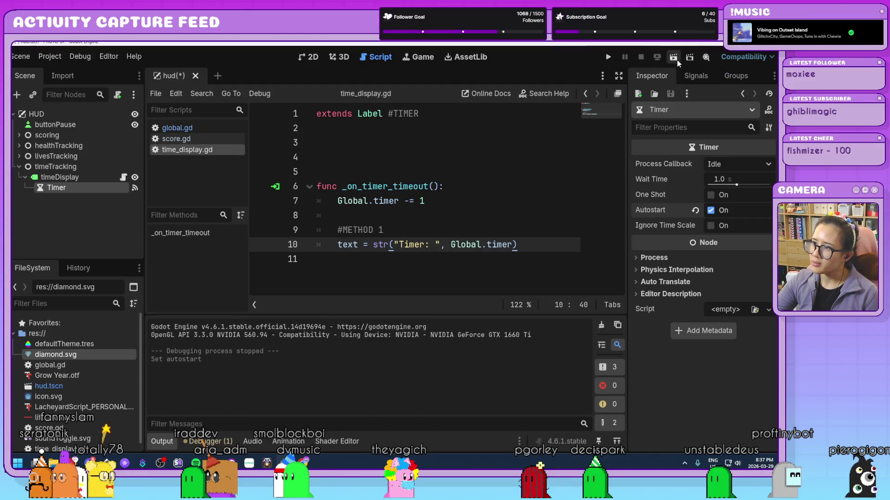
click(675, 59)
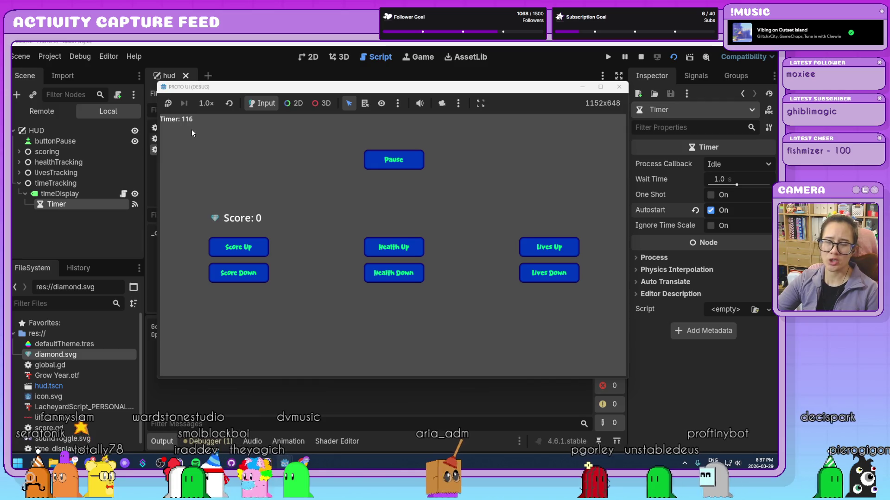
click(620, 88)
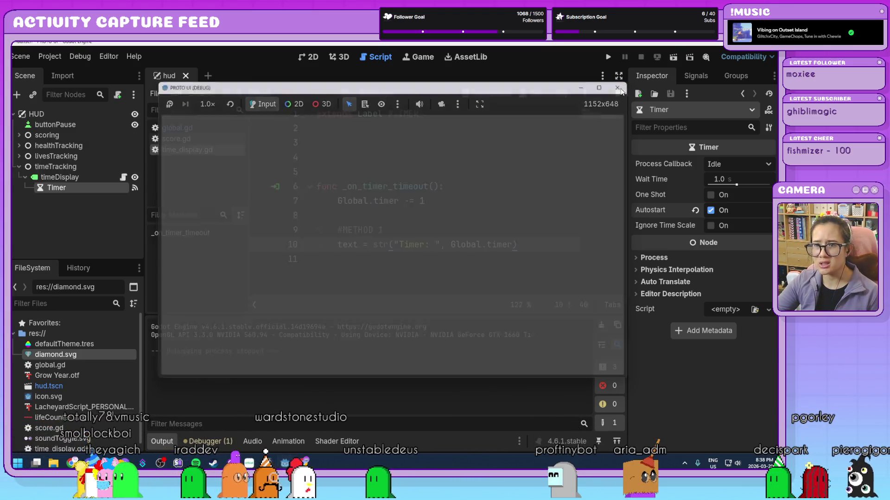
click(459, 217)
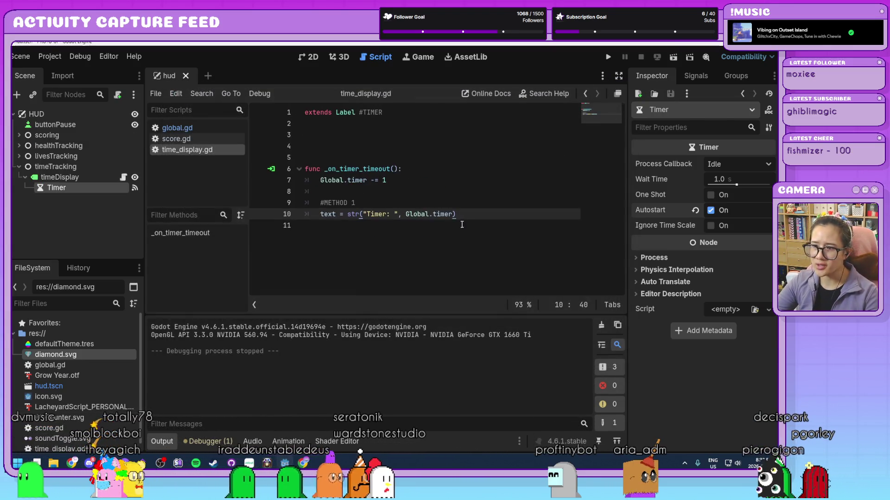
Step: Comment out method 1 and add a '#METHOD 2' section with var seconds = Global.timer % 60
click(163, 442)
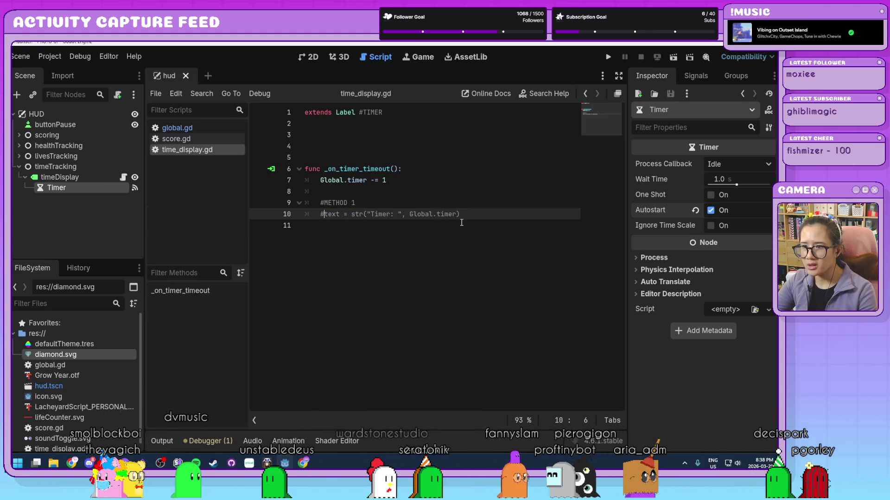
click(479, 223)
key(Return)
text(#METHOD 2)
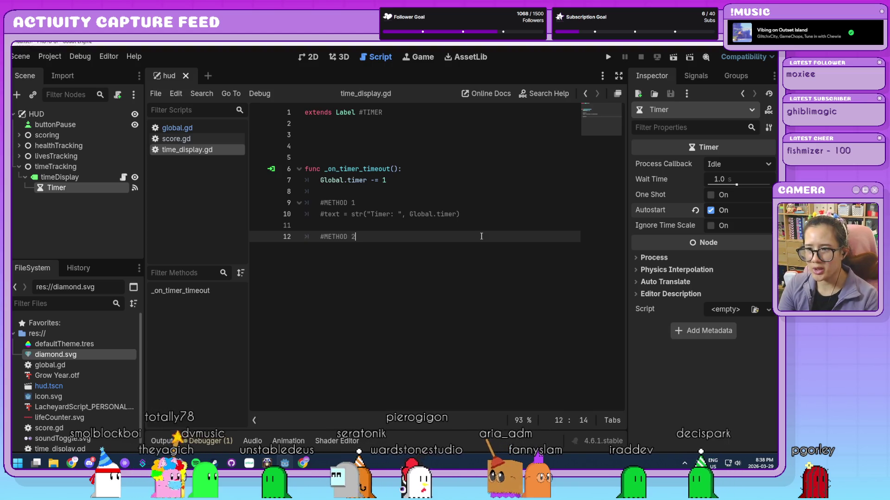
key(Return)
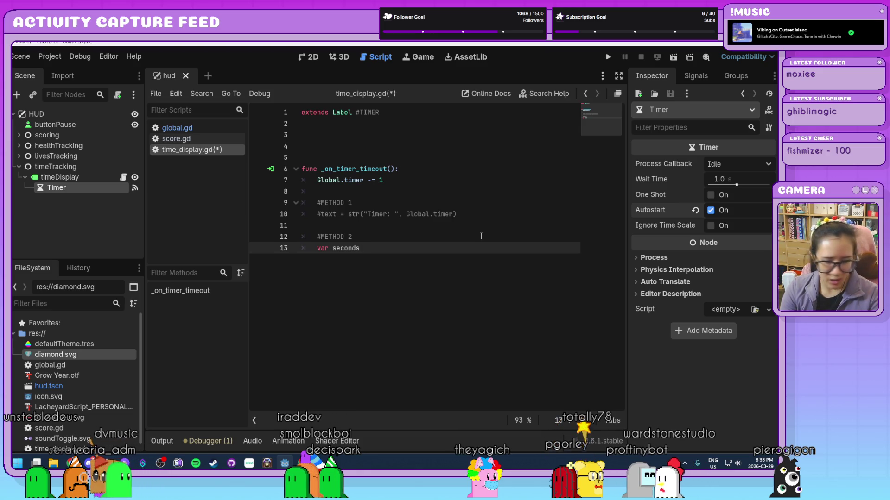
text( = Glo)
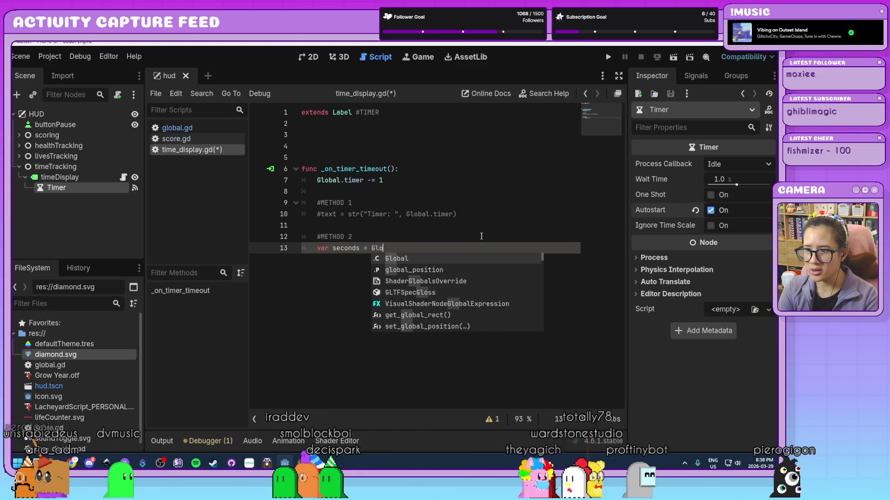
key(Return)
text(timer )
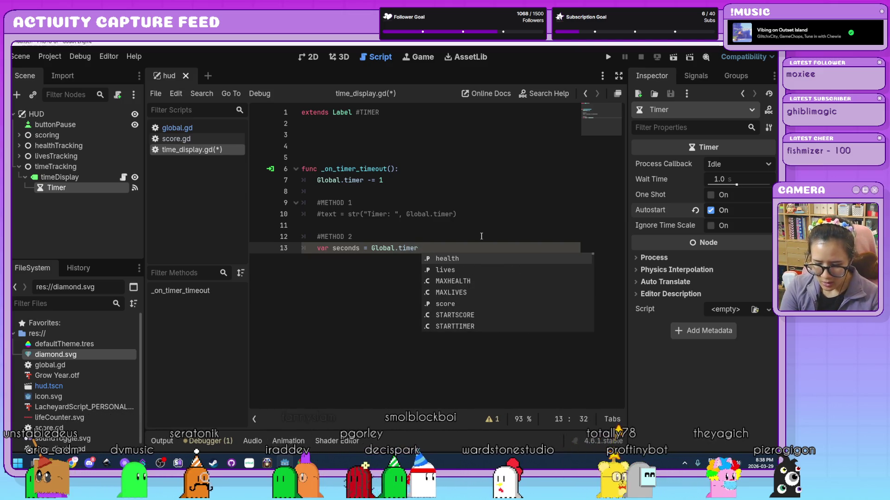
text(% 60)
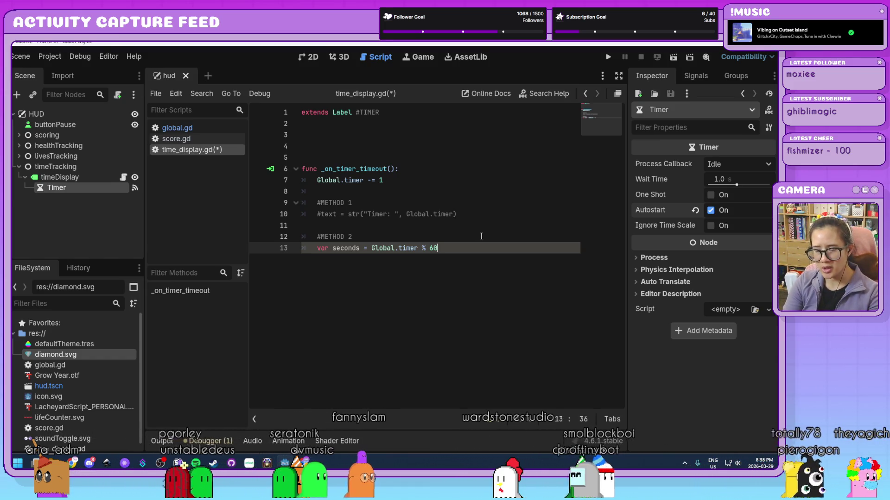
key(Return)
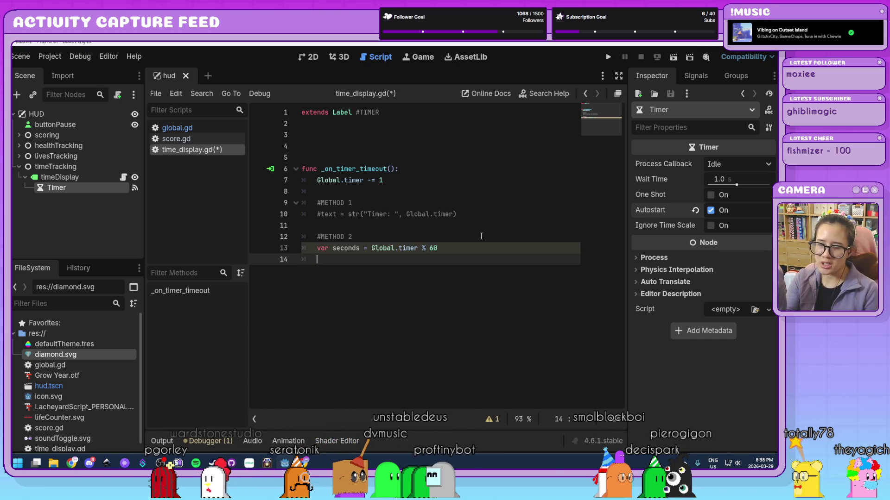
Step: Add 'var minutes = Global.timer / 60' below the seconds line
ctrl+scroll(471, 257, up, 2)
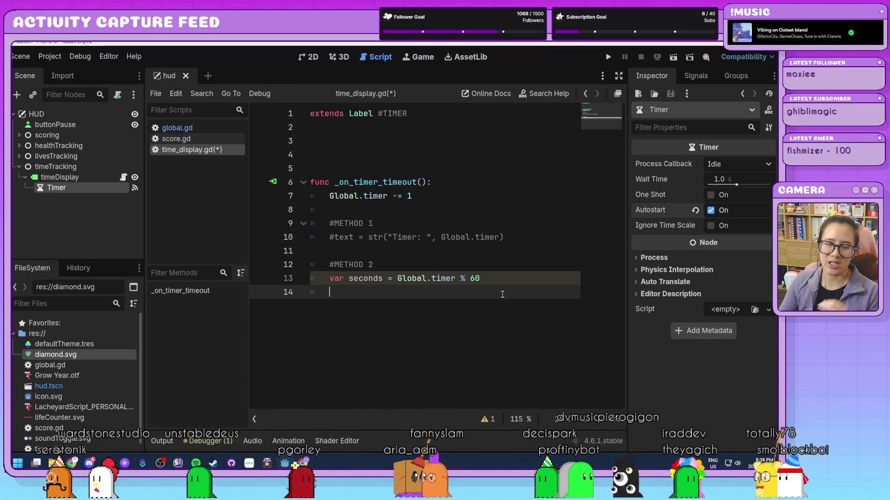
text(var minutes = )
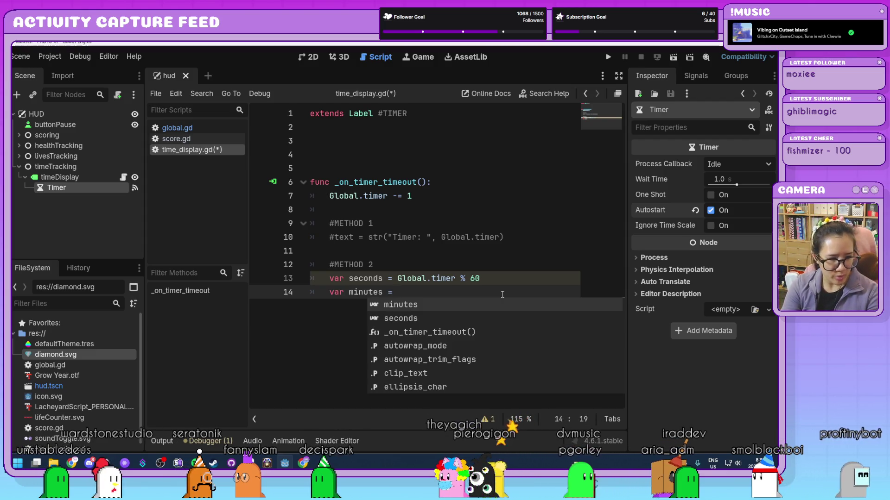
text(Globa)
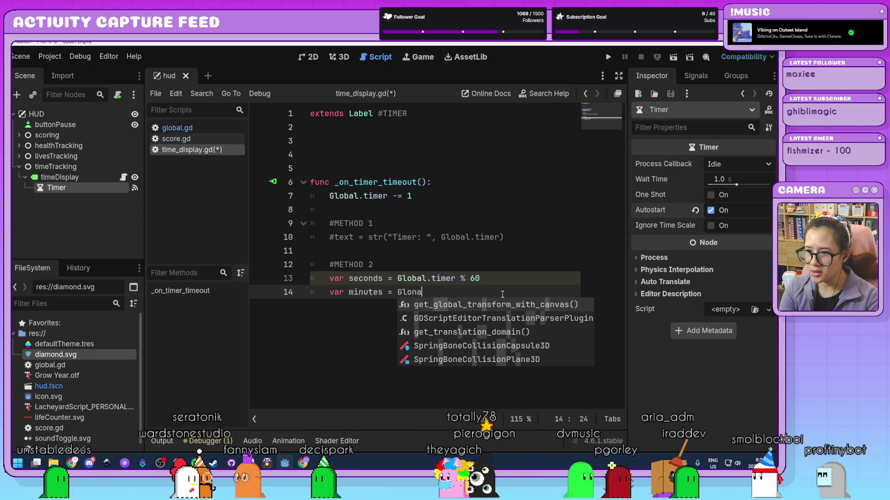
text(l.timer)
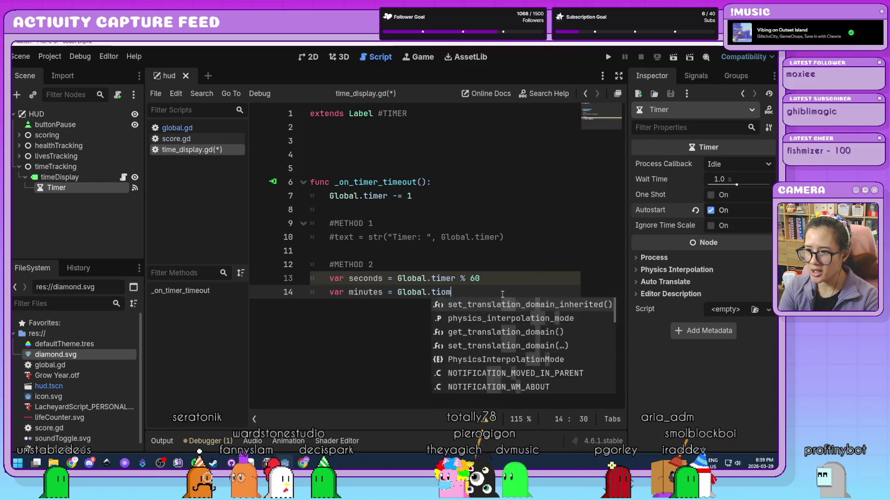
text( / 60)
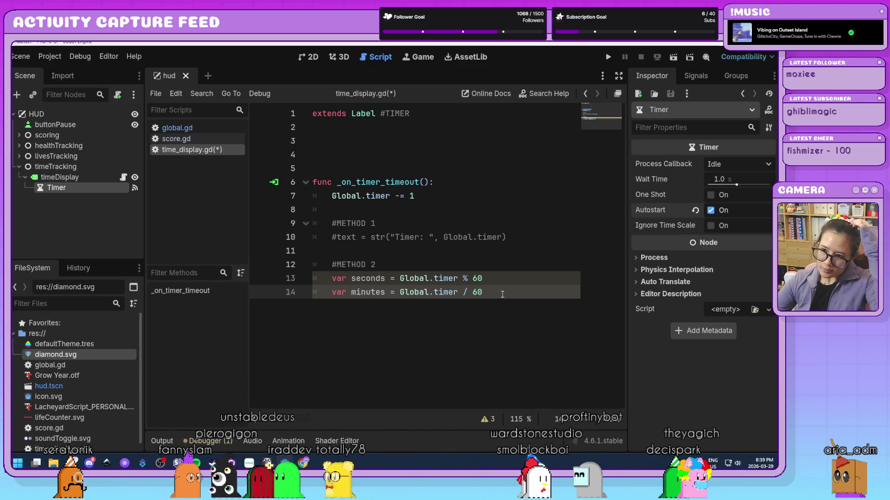
click(503, 280)
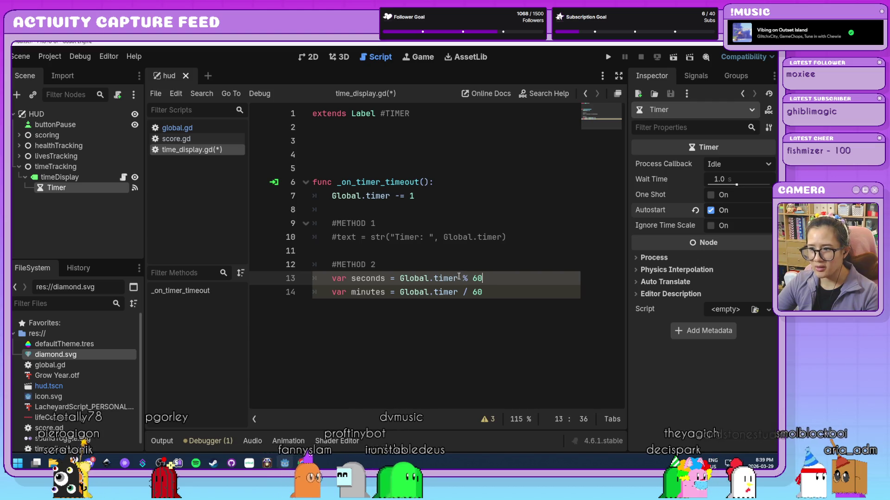
click(483, 292)
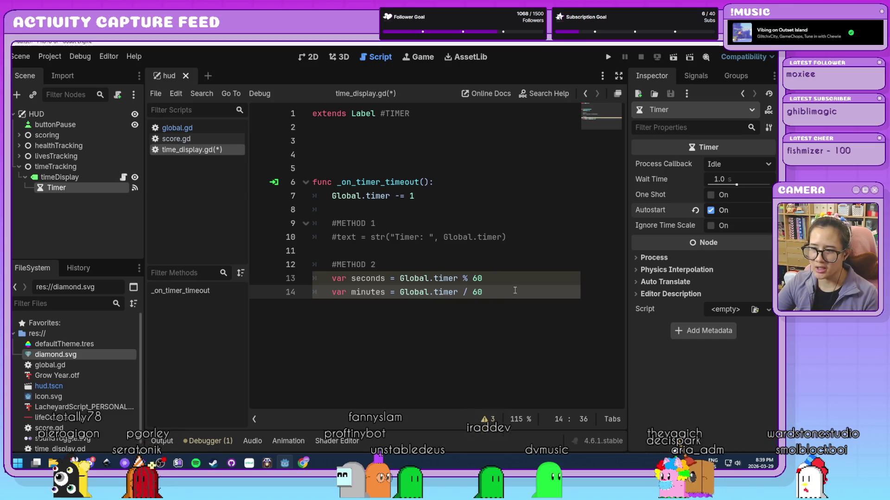
key(Return)
key(Return)
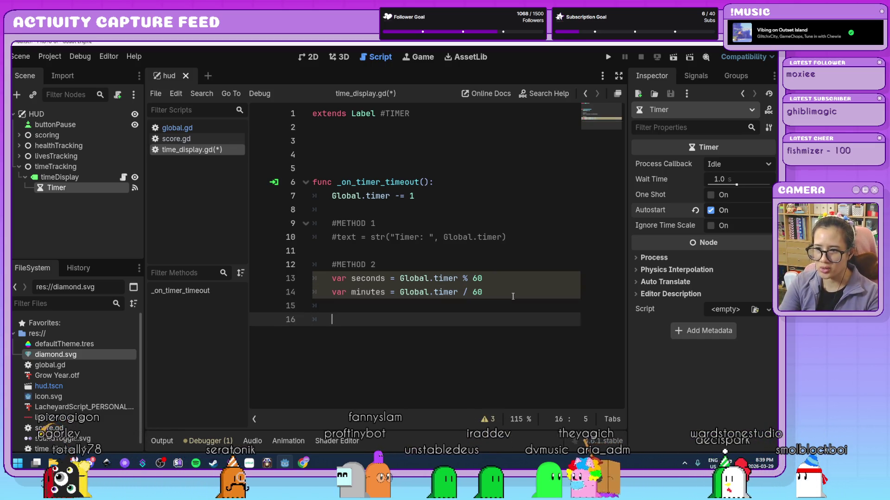
Step: Write line 16 as text = "Timer: %02d:%02d" % [minutes, seconds]
text(text =)
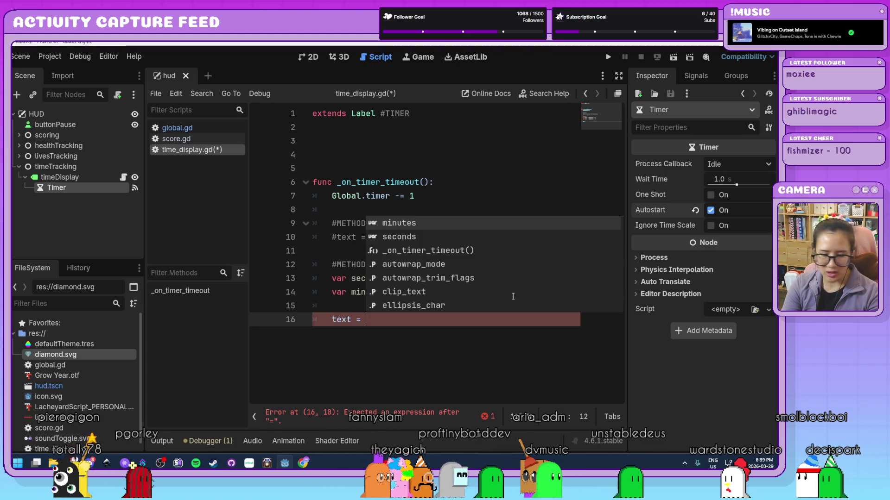
text( "Timer:)
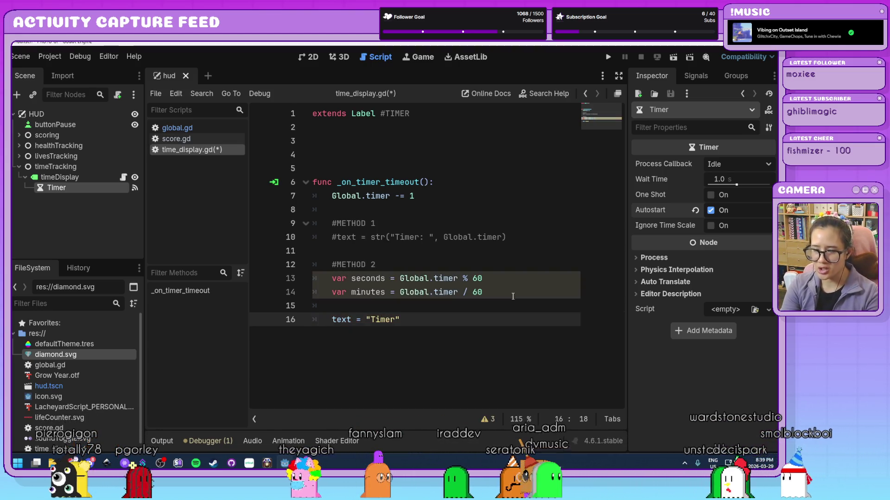
text(")
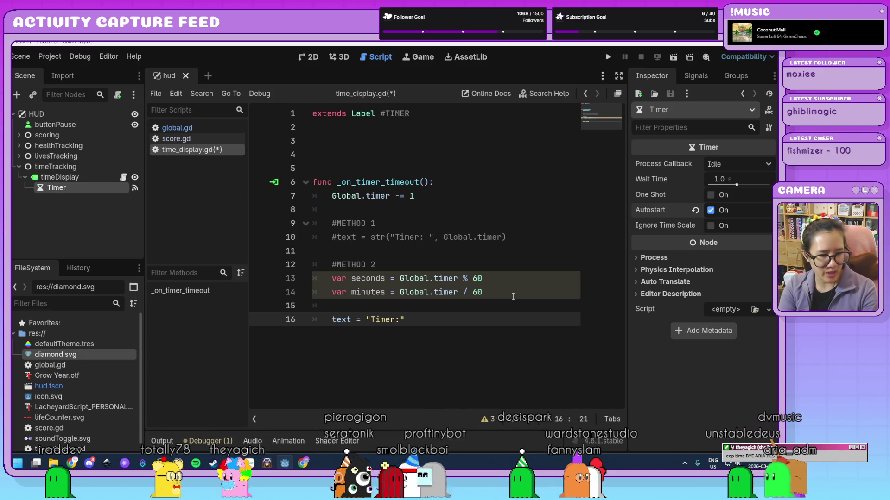
text(%02d)
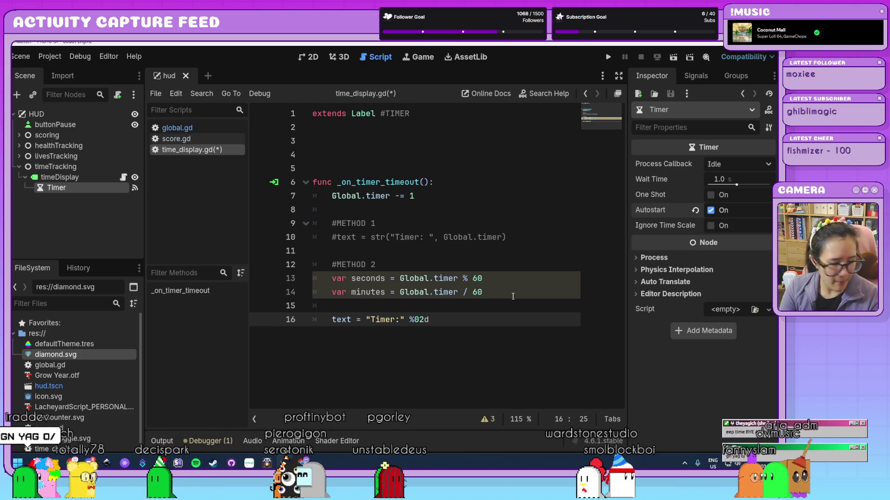
key(BackSpace)
key(BackSpace)
key(BackSpace)
text(:)
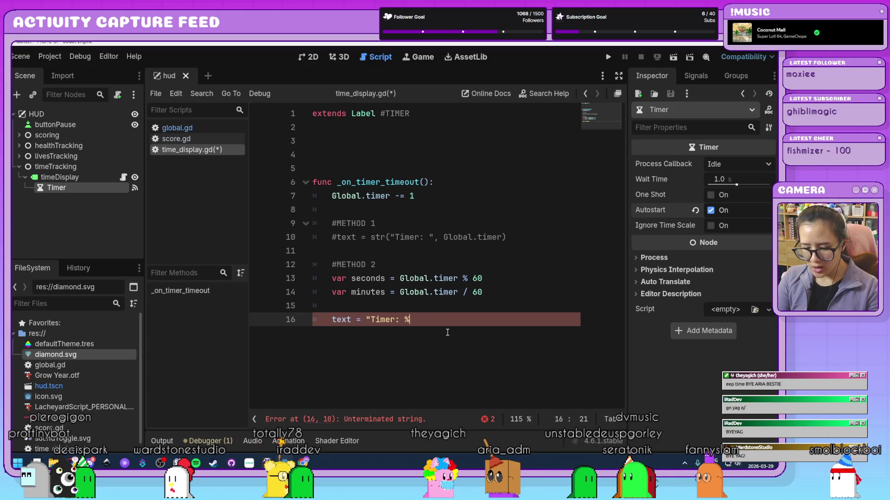
text(02d)
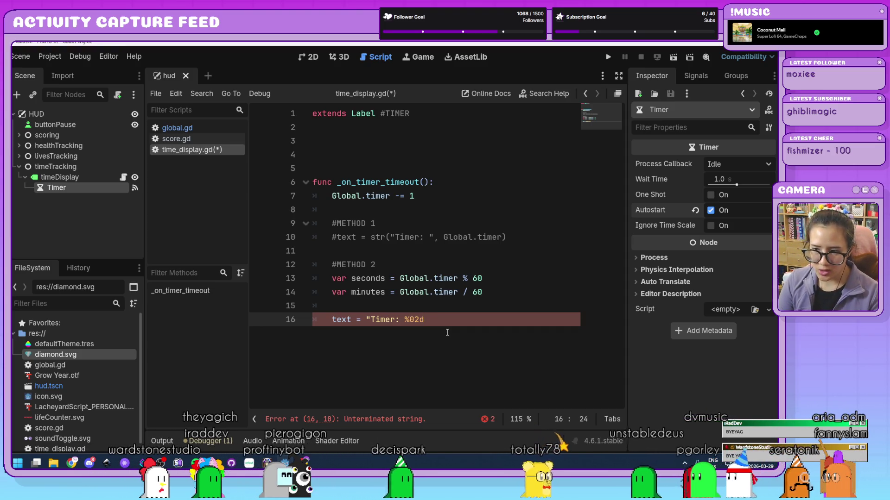
text(:%02d" %)
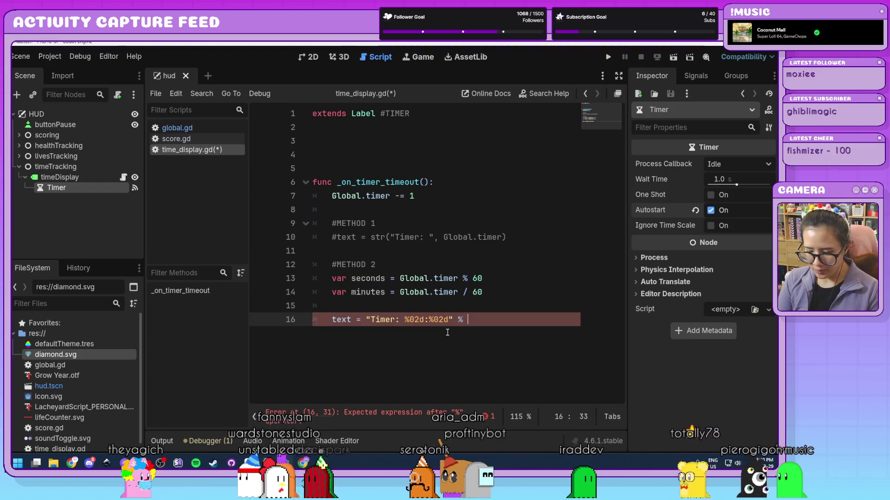
text(minute)
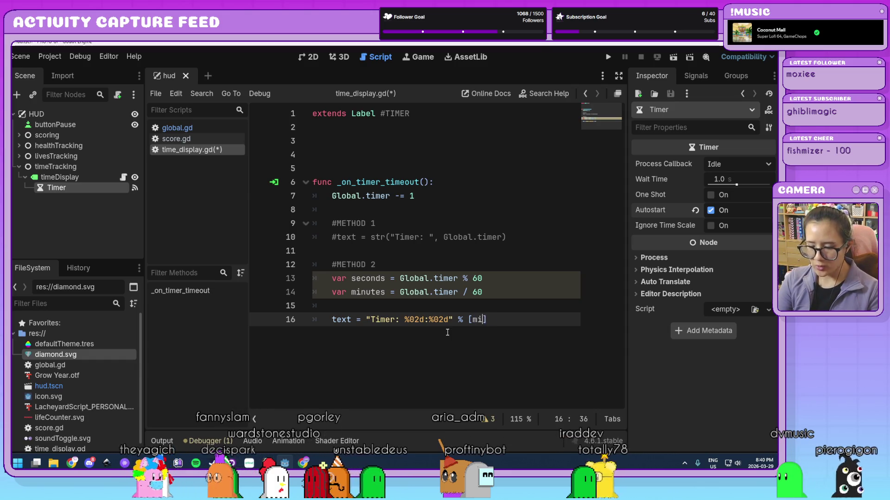
text(s, seconds)
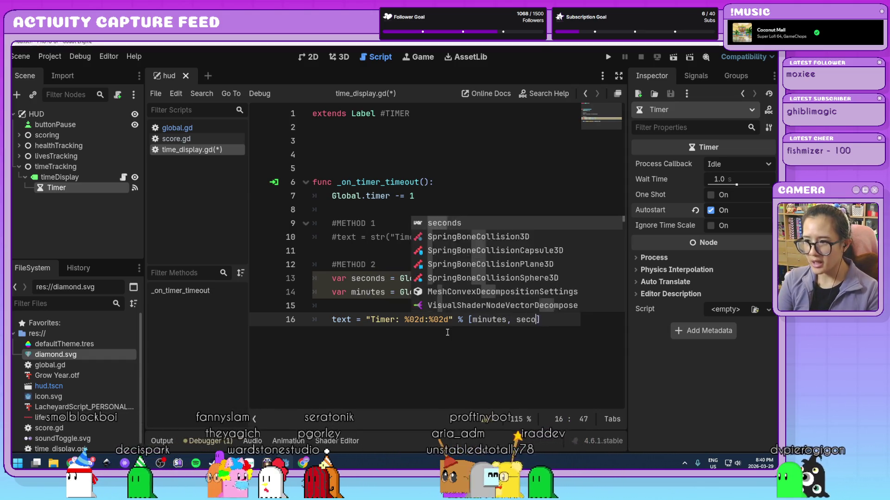
Step: Redo the zero in the minutes %02d code and save time_display.gd
click(574, 318)
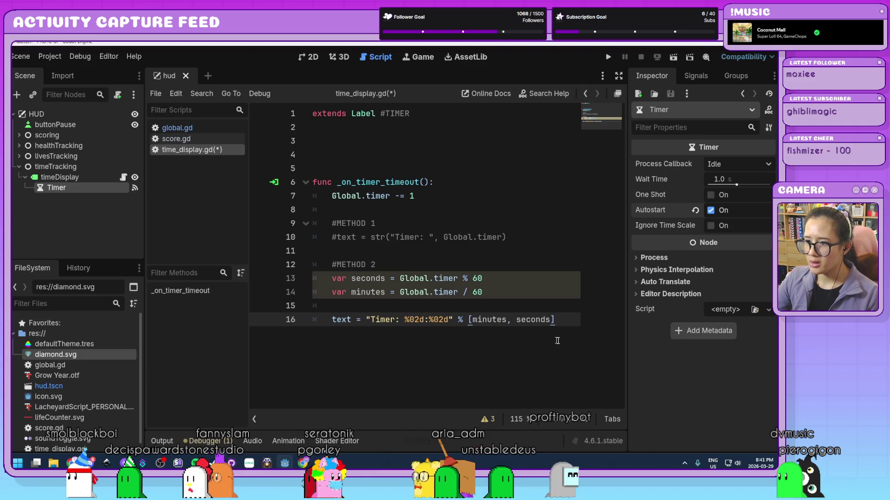
click(413, 320)
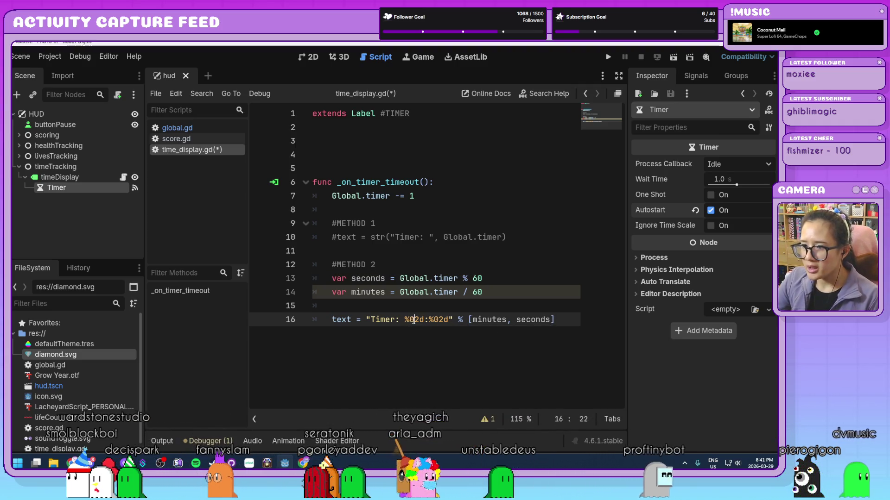
key(BackSpace)
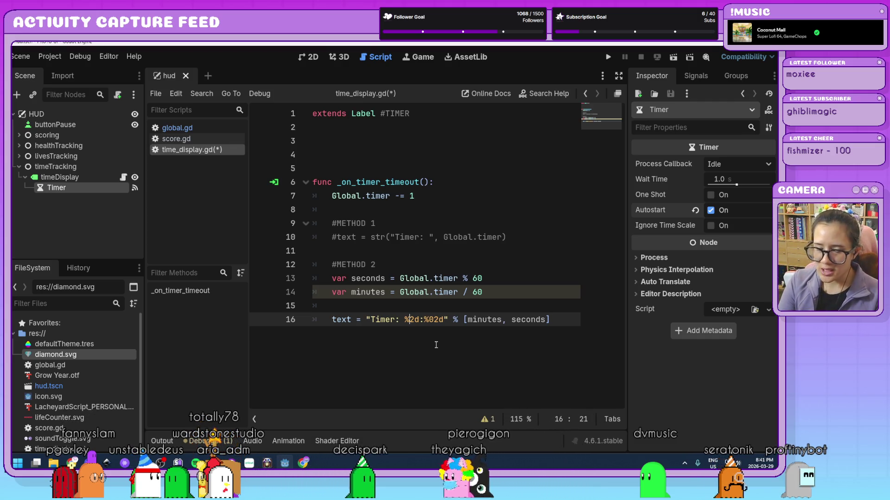
text(0)
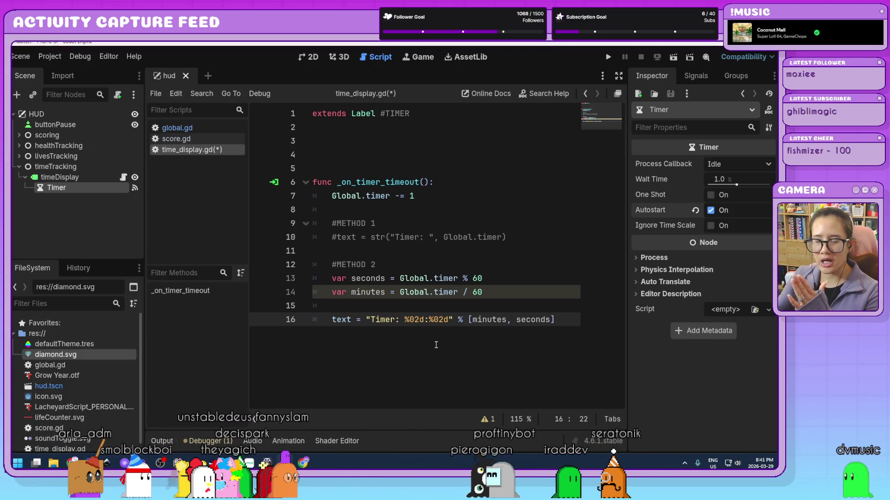
key(ctrl+s)
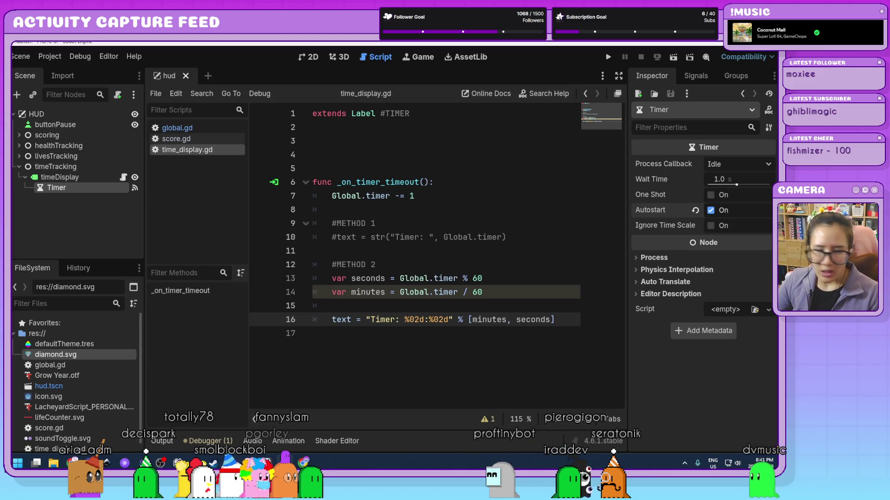
Step: Run the game with padded, then unpadded minutes, and restore the %02d minutes format
click(610, 58)
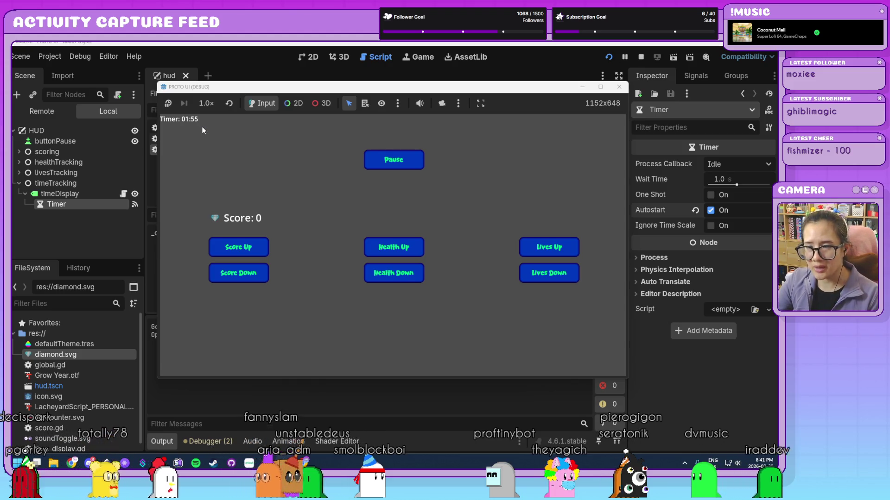
key(F8)
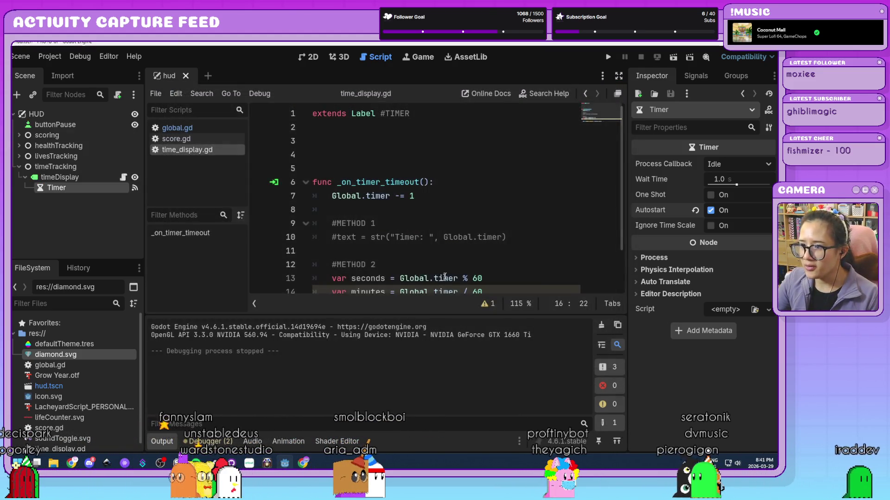
scroll(442, 279, down, 2)
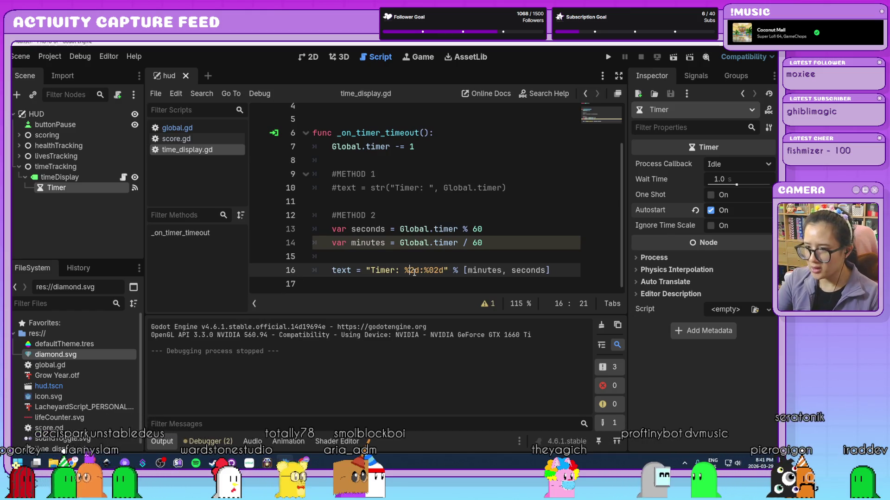
key(BackSpace)
click(609, 56)
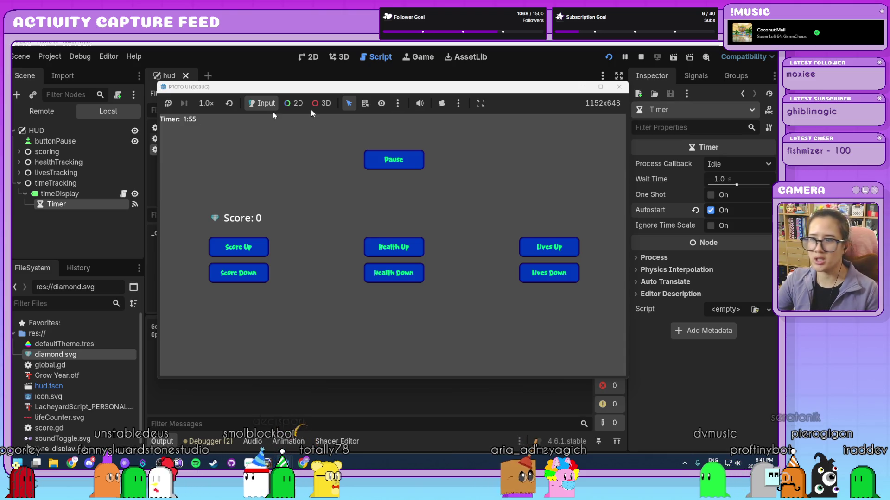
click(619, 87)
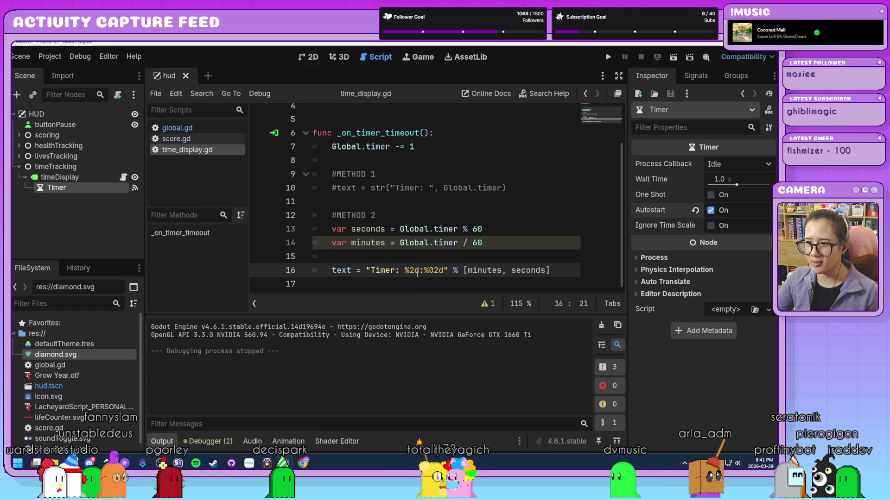
text(03)
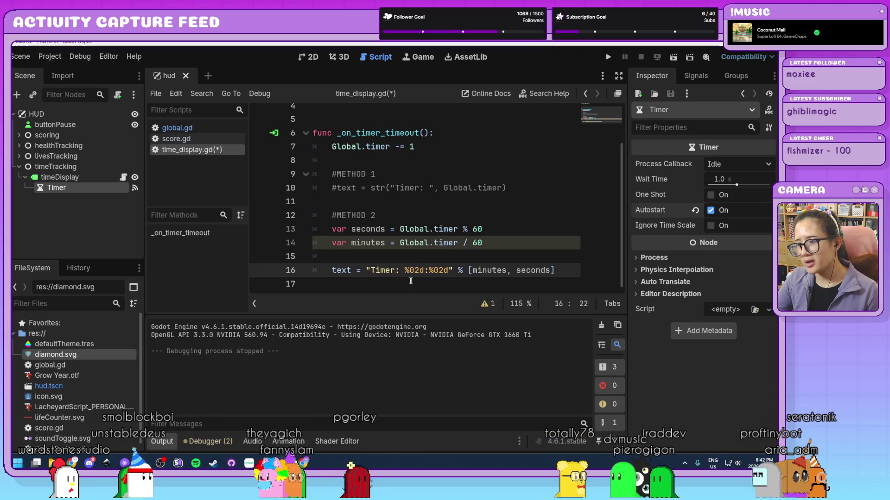
Step: Change both format codes to %03d and run the game to see Timer: 001:059
key(Right)
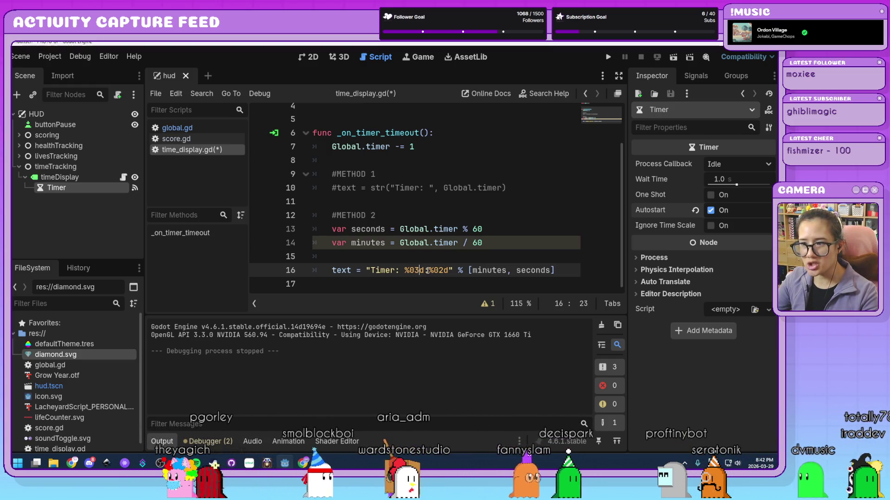
key(BackSpace)
text(3)
click(441, 271)
key(BackSpace)
text(3)
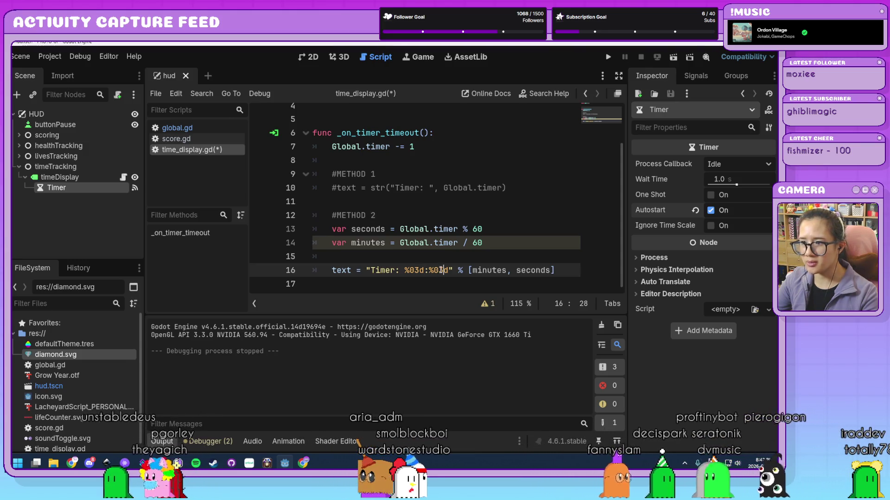
click(604, 57)
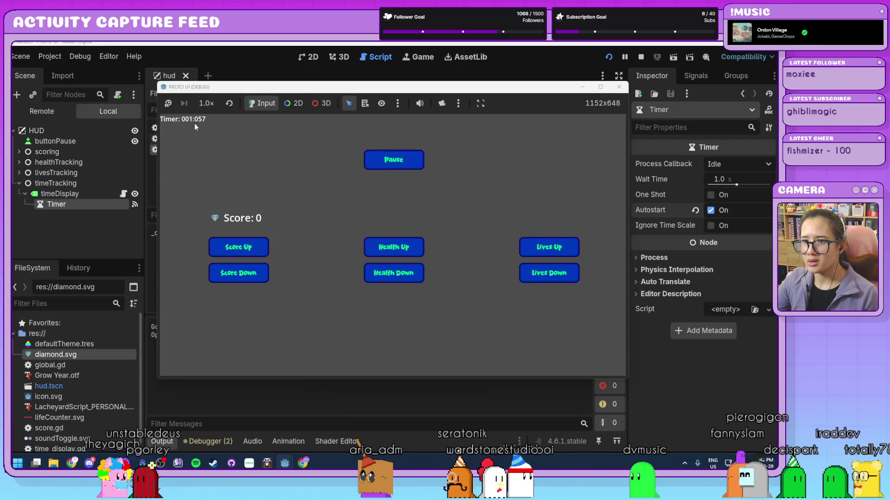
click(619, 87)
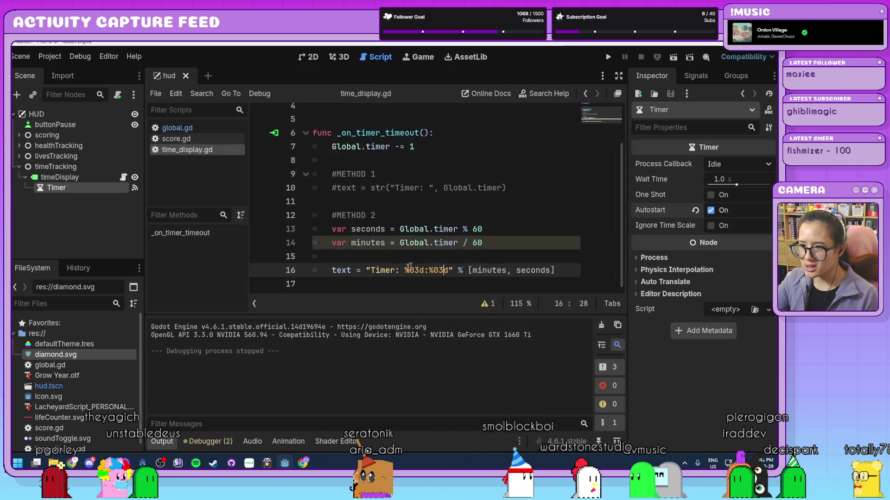
Step: Set both minutes and seconds format codes back to %02d
click(415, 273)
key(Right)
key(Right)
key(Right)
key(Delete)
text(2)
key(Left)
key(Left)
key(Left)
key(Left)
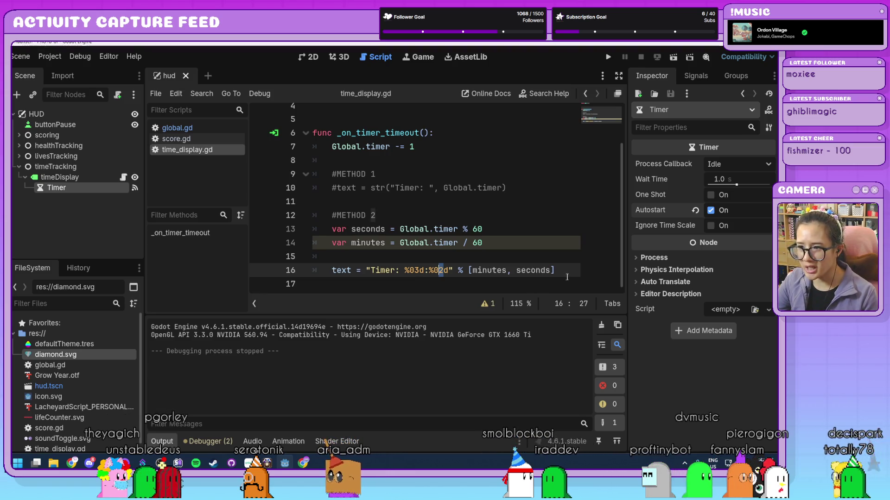
key(Delete)
text(2)
click(571, 274)
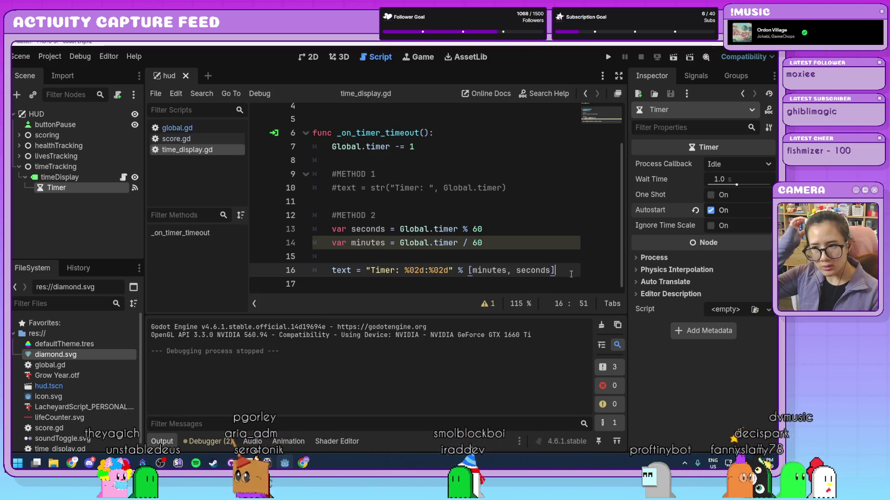
Step: Collapse the Output panel and widen the script editor to show all of time_display.gd
click(165, 441)
click(444, 237)
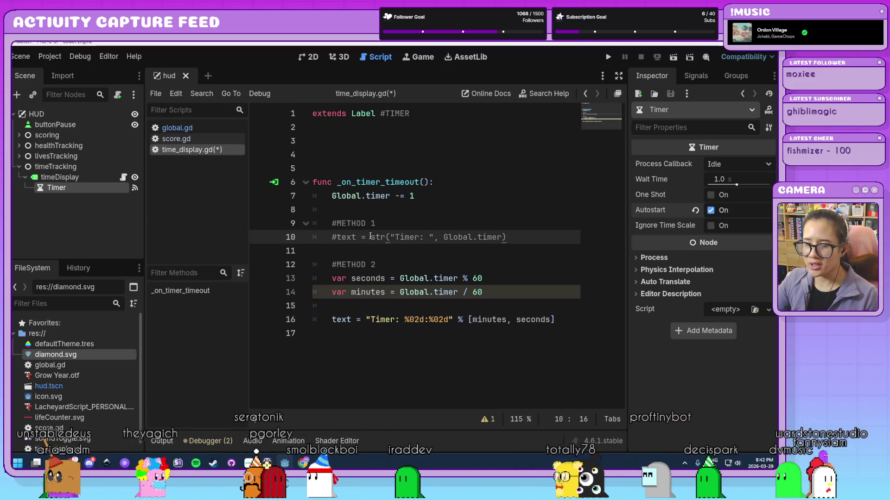
click(562, 320)
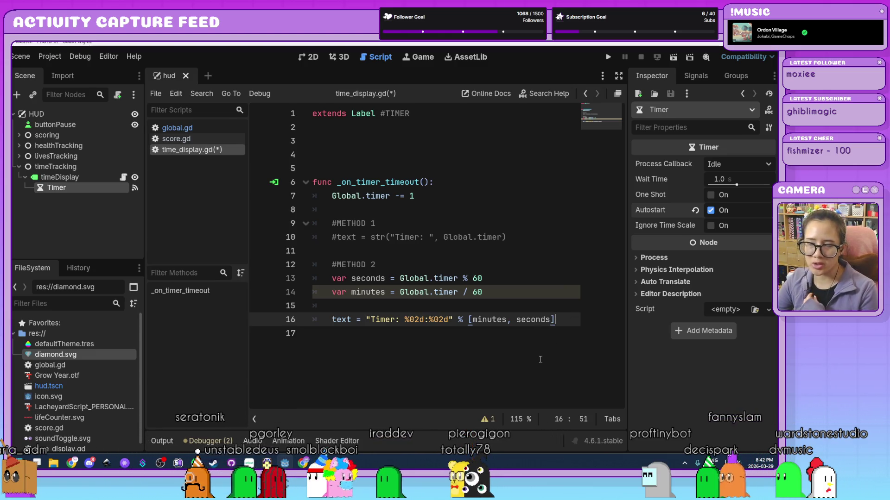
key(Return)
key(BackSpace)
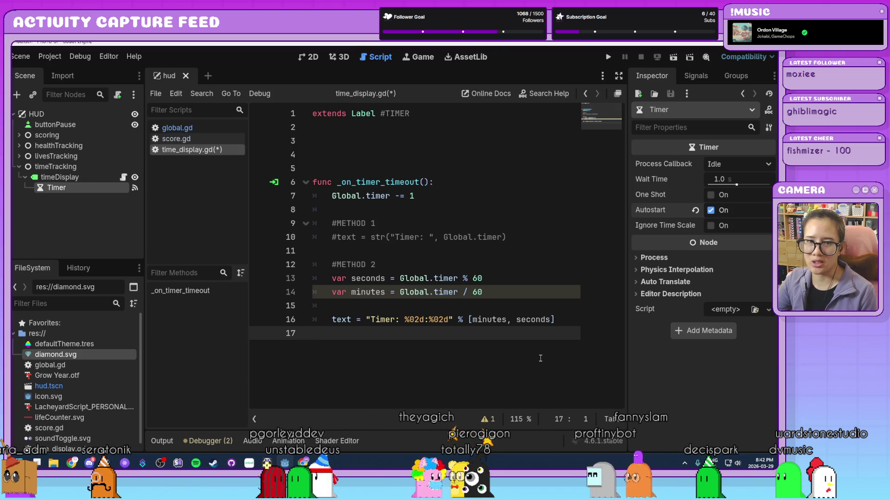
click(574, 321)
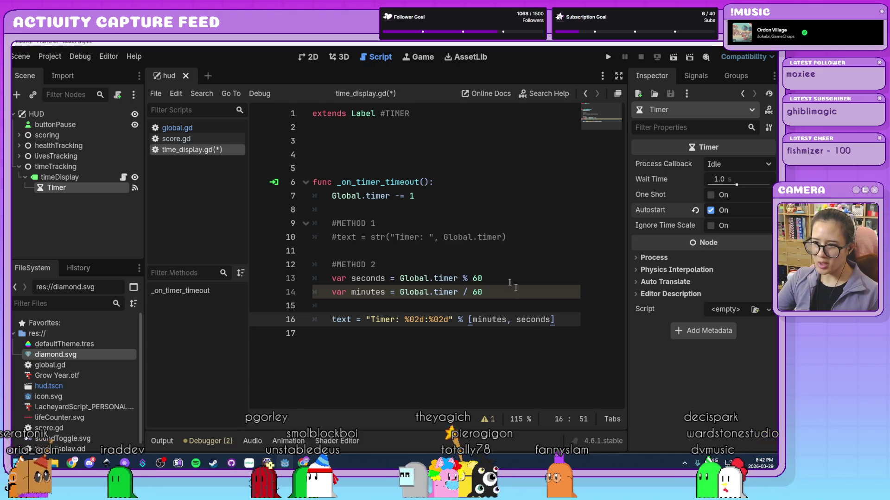
click(508, 234)
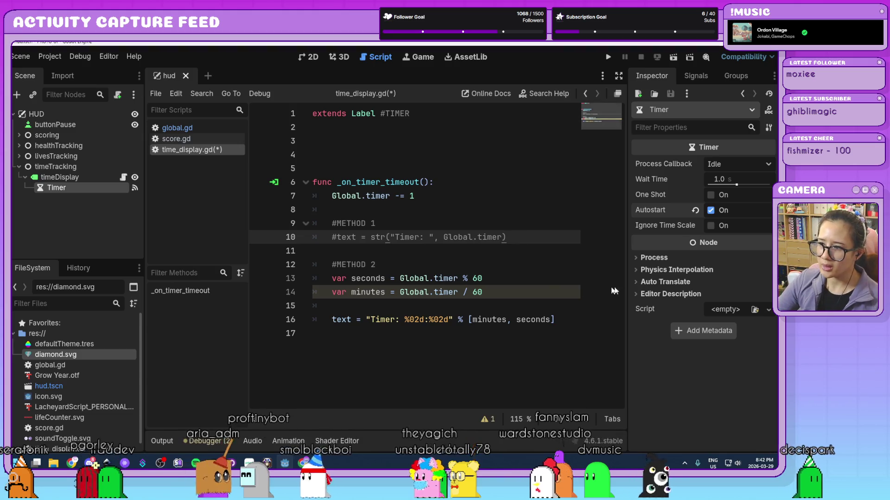
drag(627, 287, 631, 287)
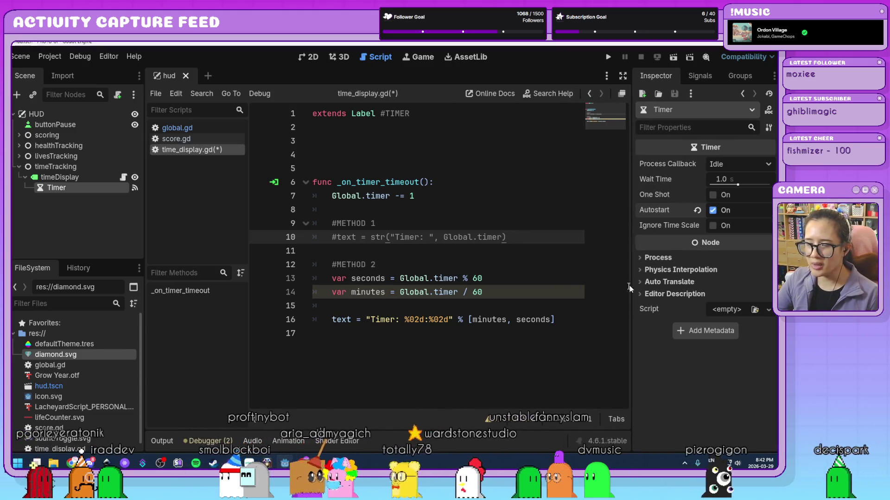
click(575, 320)
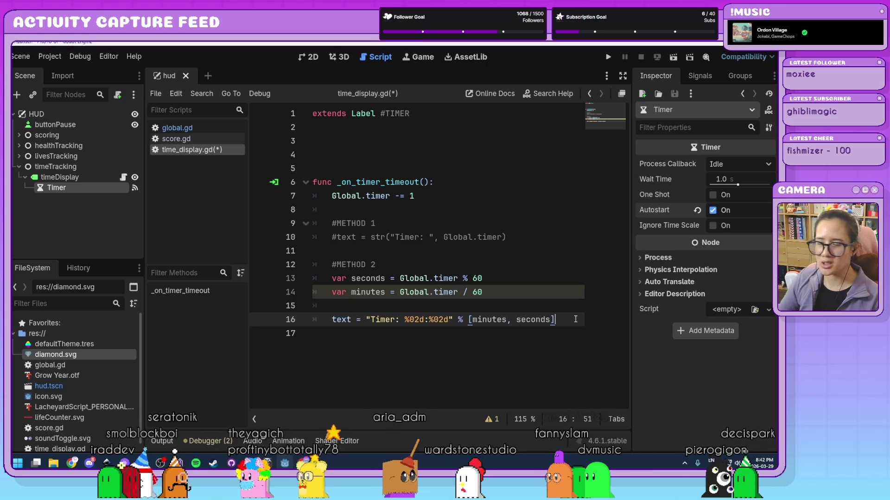
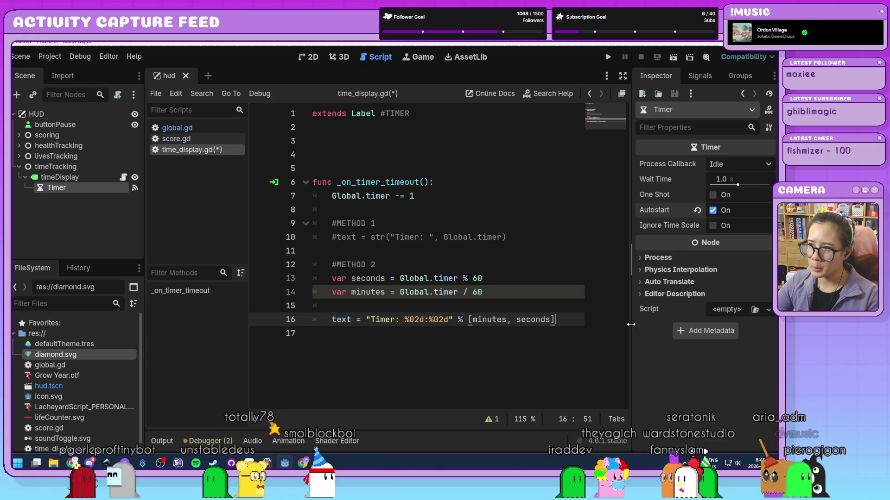
Step: Widen the script editor, review the time_display.gd timer code, and deselect the Timer node
drag(631, 325, 638, 324)
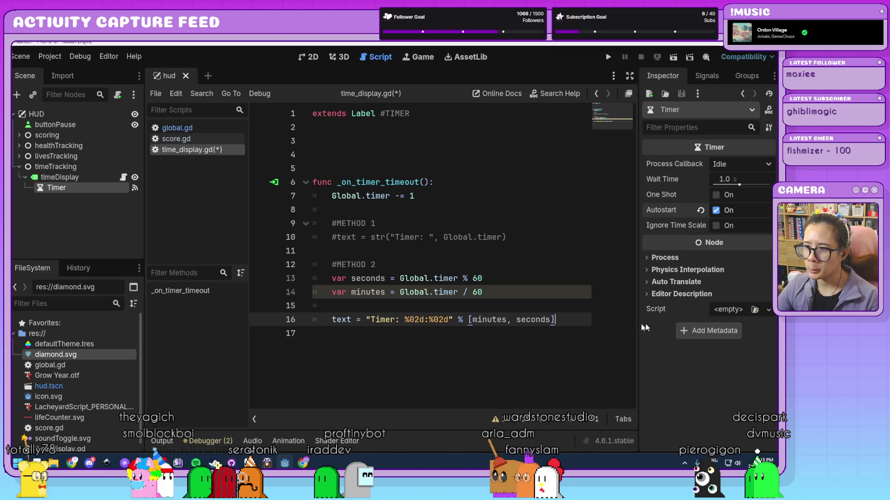
click(432, 167)
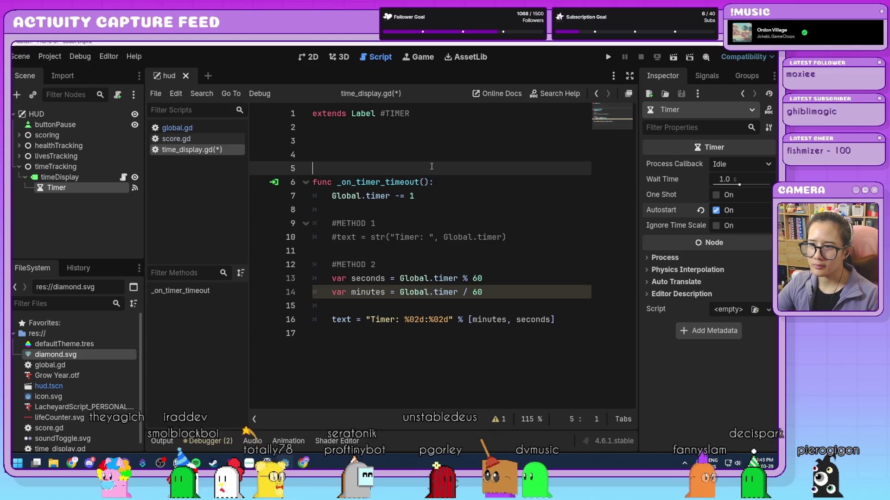
click(452, 182)
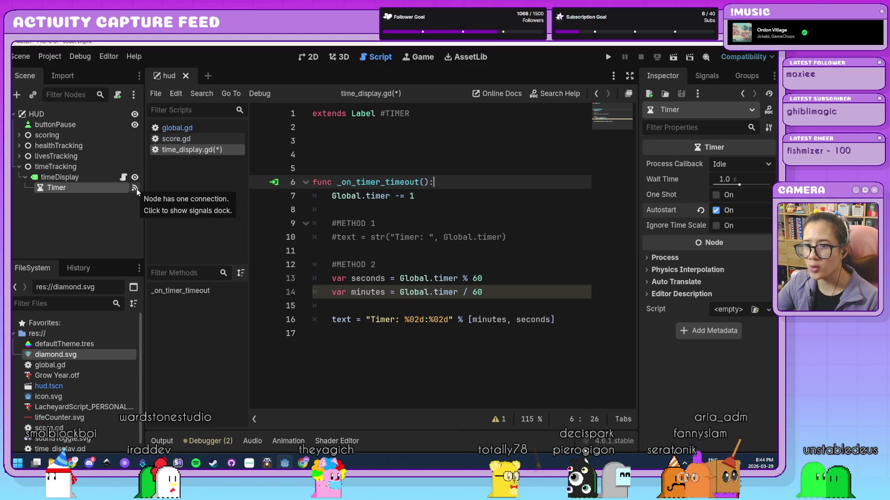
click(120, 205)
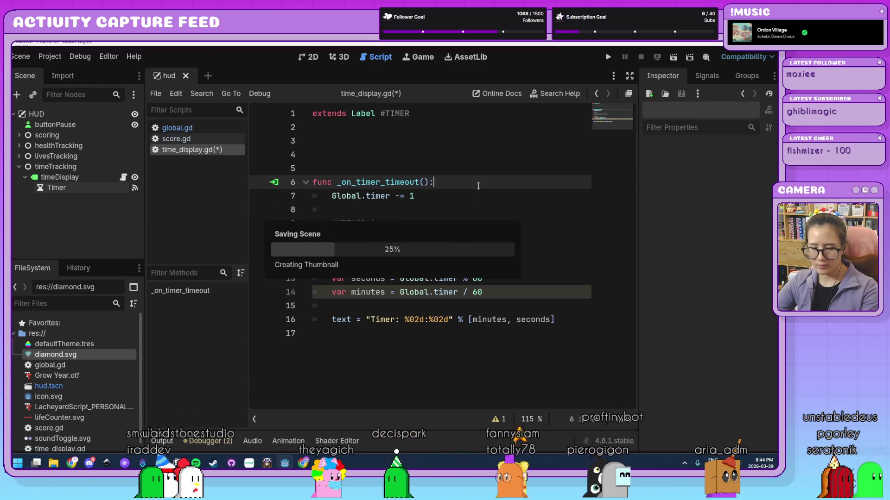
Step: In the 2D view, nudge the 'Timer: 02:00' label slightly down-right and select healthTracking
click(567, 319)
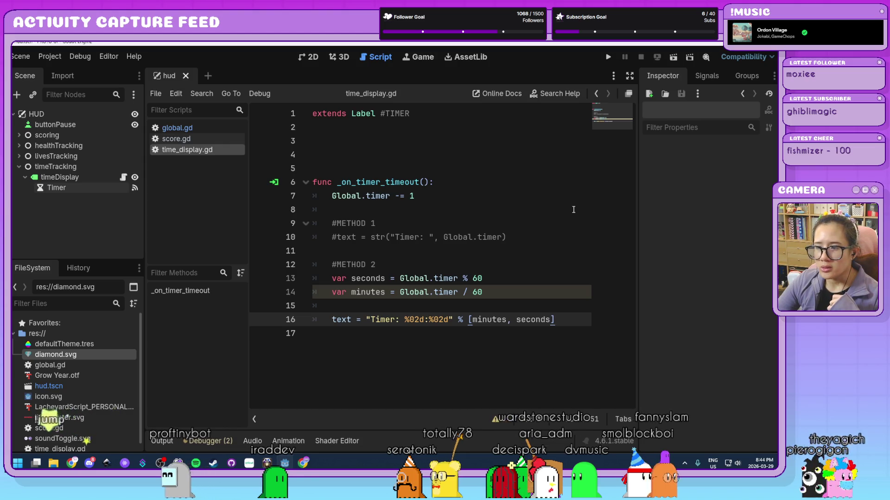
click(314, 57)
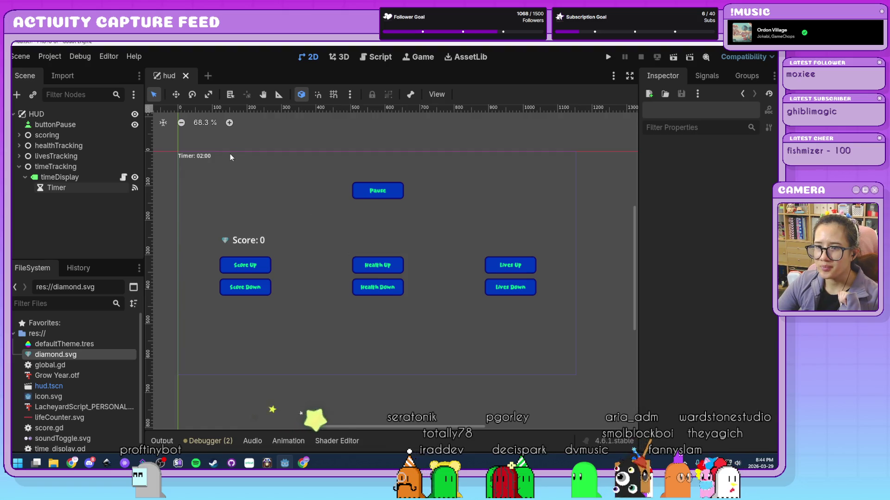
drag(203, 160, 208, 161)
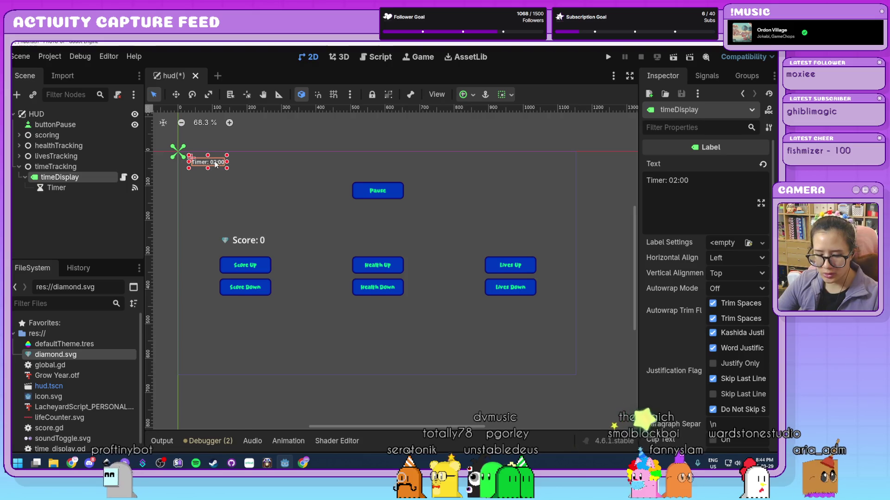
drag(204, 161, 210, 167)
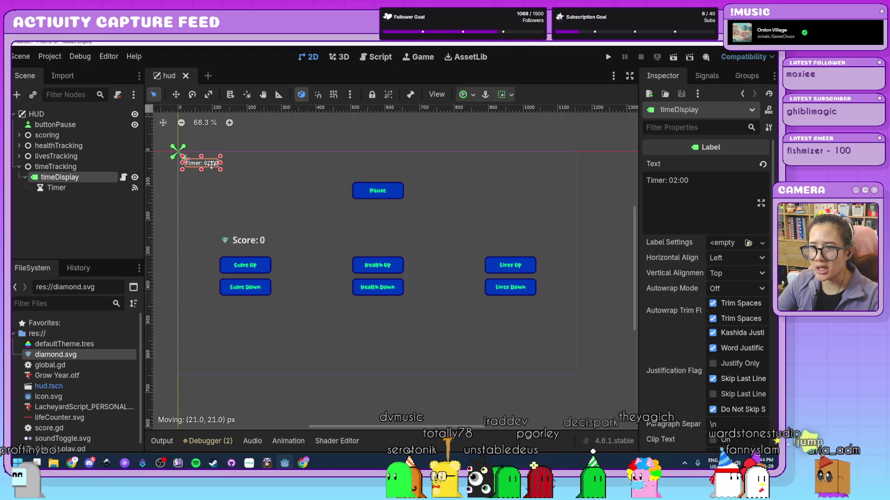
click(162, 160)
click(54, 146)
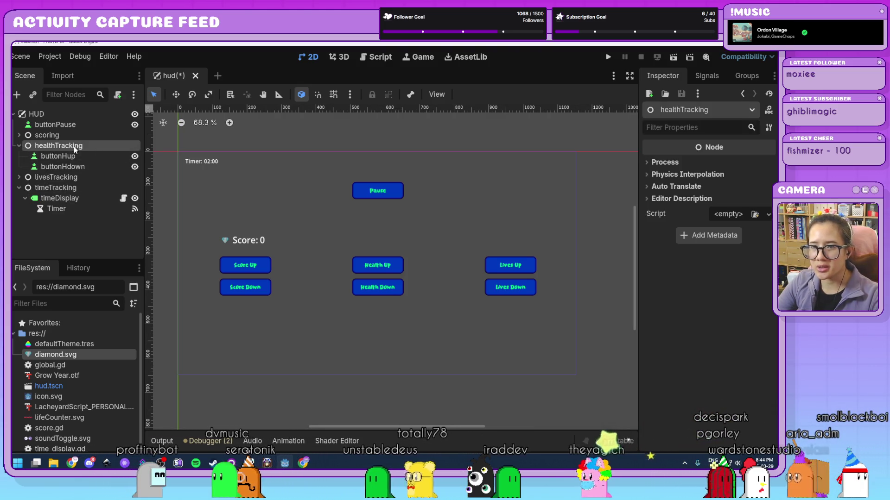
key(ctrl+a)
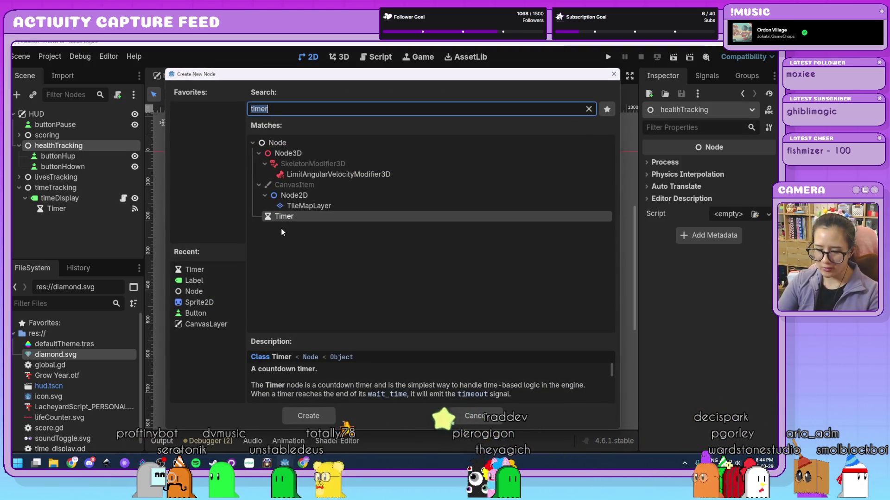
Step: Search 'progre' and add a ProgressBar node under healthTracking
text(progre)
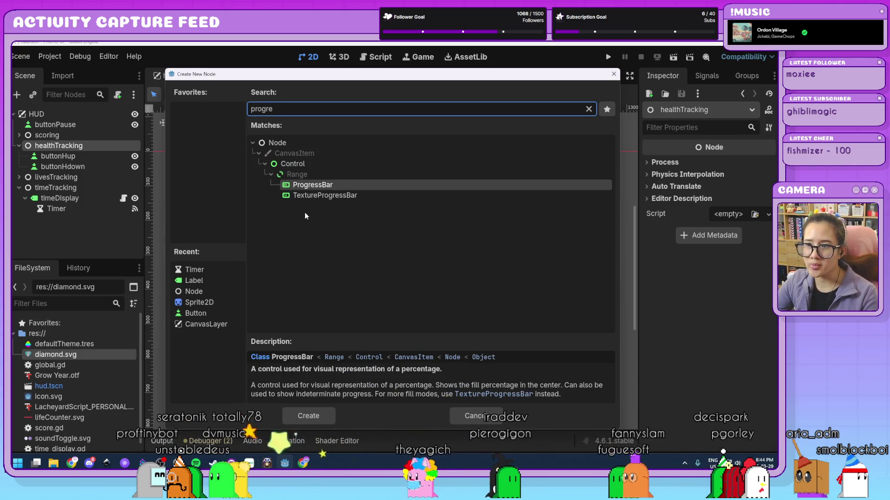
click(333, 187)
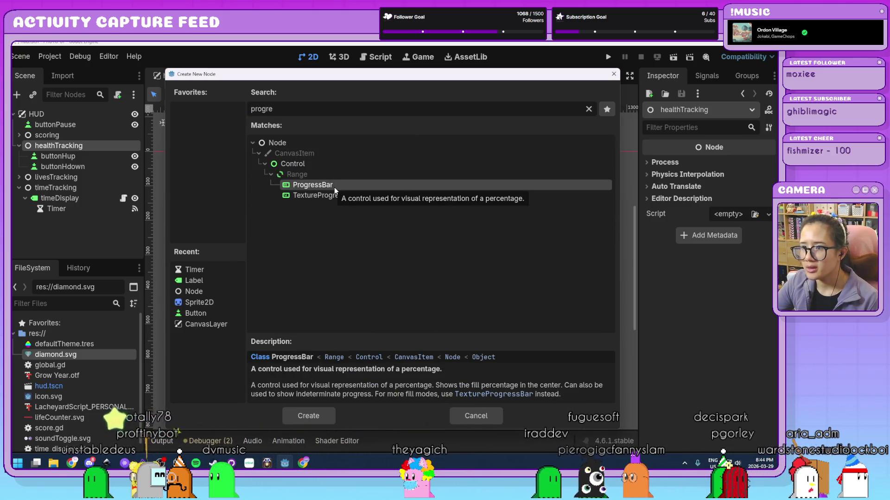
double_click(313, 186)
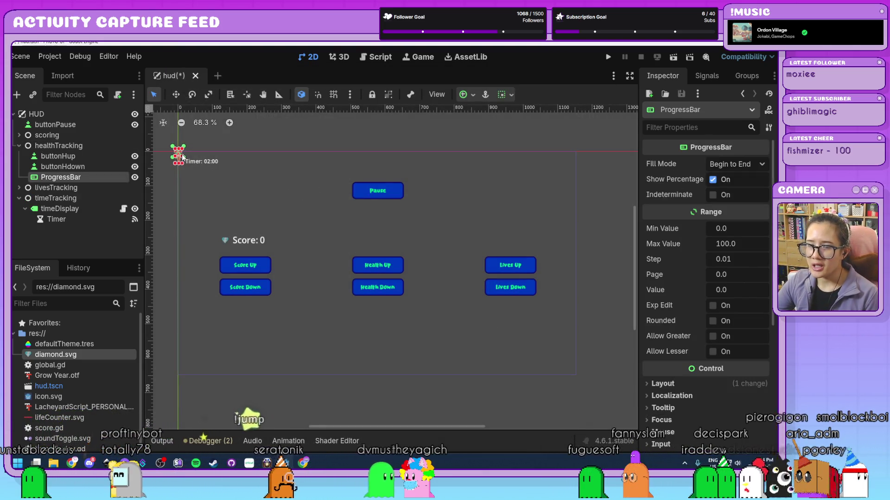
Step: Widen the ProgressBar and place it above Health Up, keeping Fill Mode Begin to End
scroll(181, 157, up, 5)
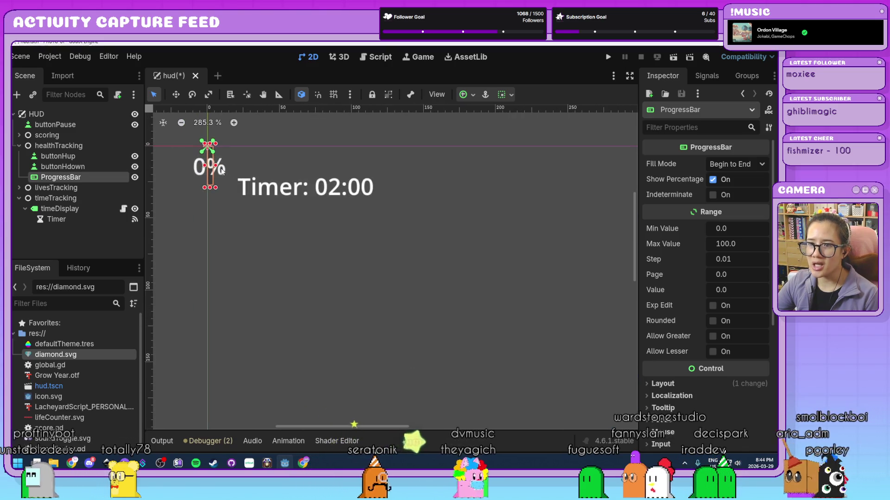
mouse_move(216, 165)
mouse_down()
mouse_move(427, 176)
mouse_move(591, 200)
mouse_move(563, 220)
mouse_up()
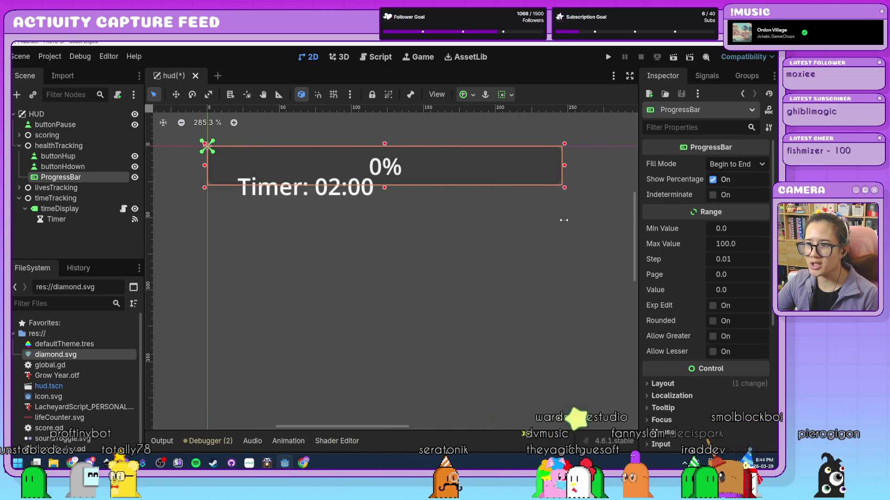
scroll(402, 218, down, 4)
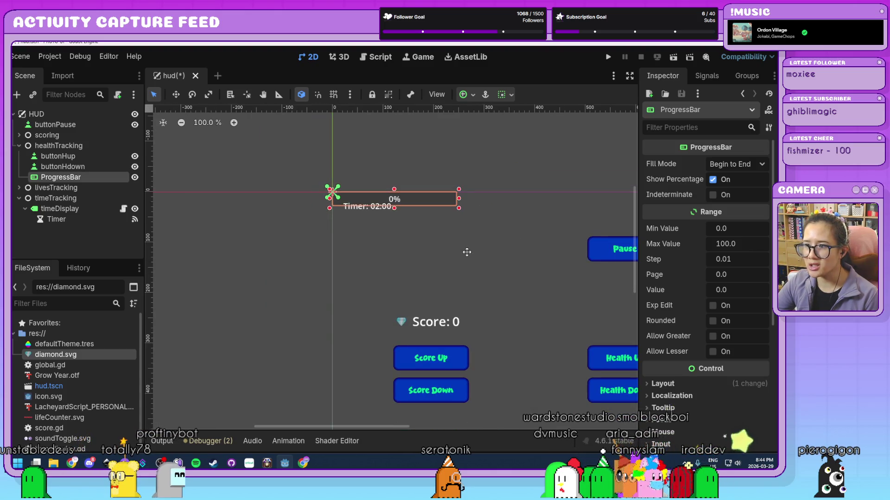
drag(467, 253, 349, 227)
drag(298, 173, 529, 301)
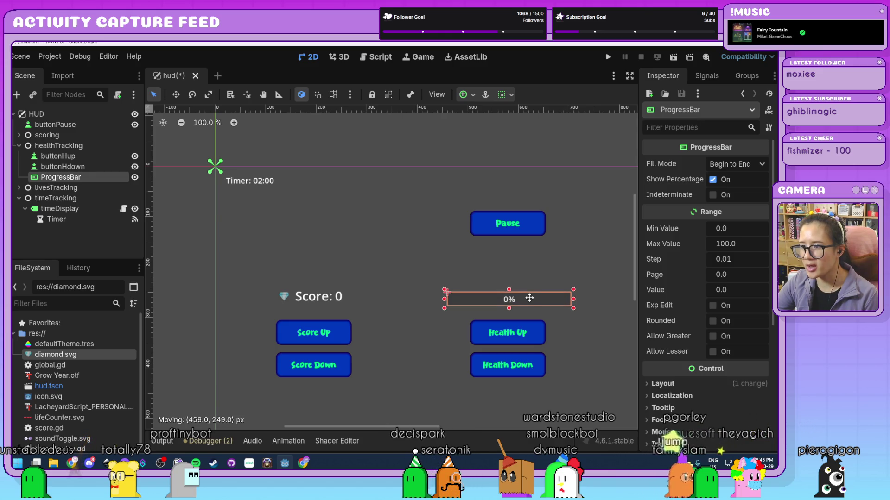
mouse_move(573, 328)
mouse_down()
mouse_move(457, 302)
mouse_move(413, 272)
mouse_up()
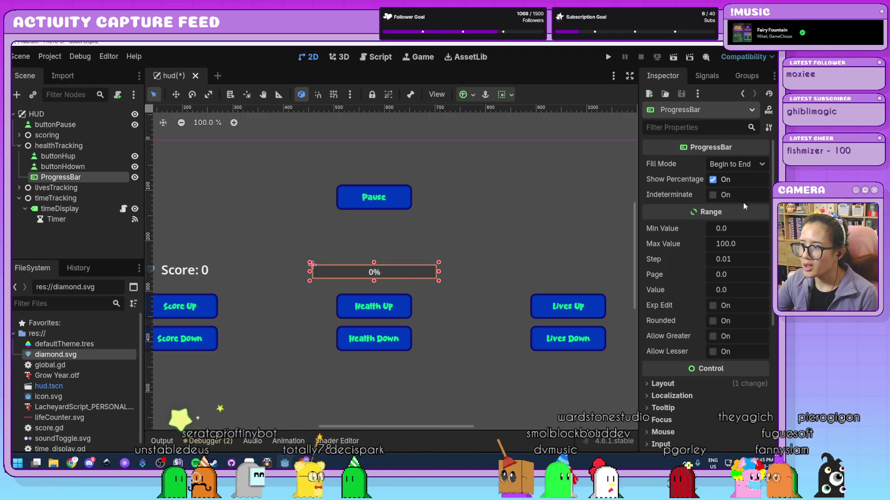
click(742, 165)
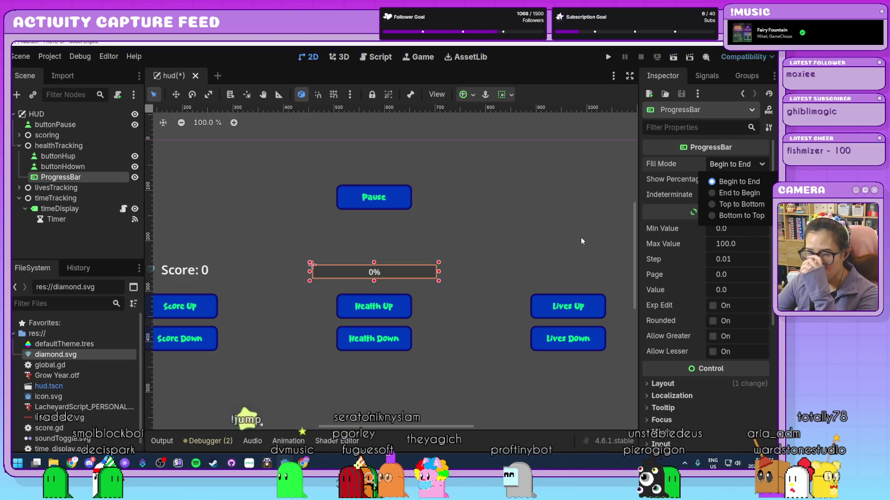
click(550, 247)
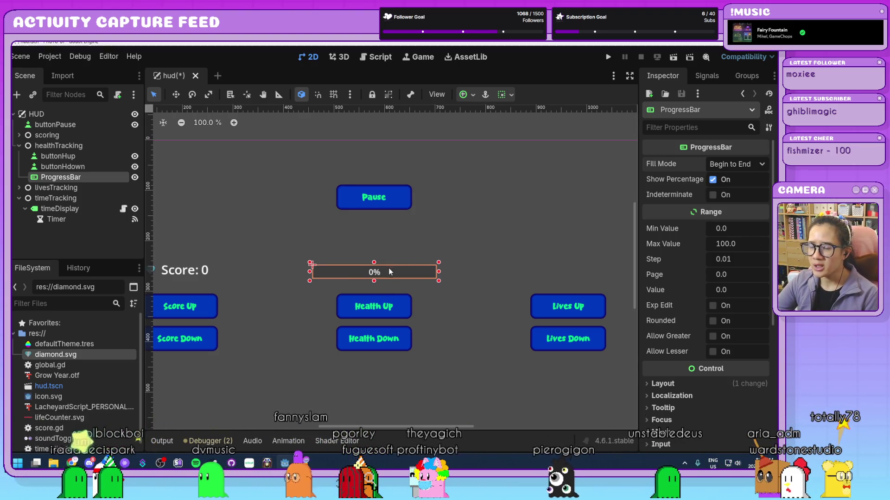
Step: Hide the ProgressBar's percentage text and set Max Value 10 and Step 1
click(711, 179)
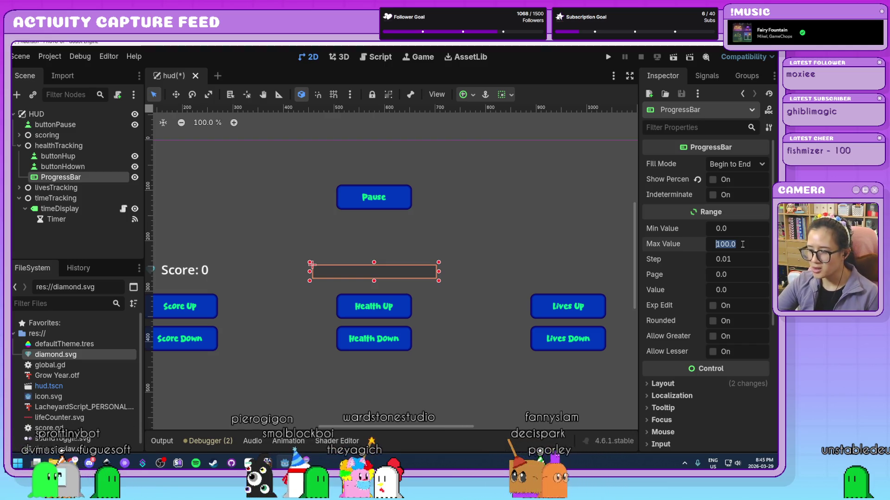
text(10)
key(Return)
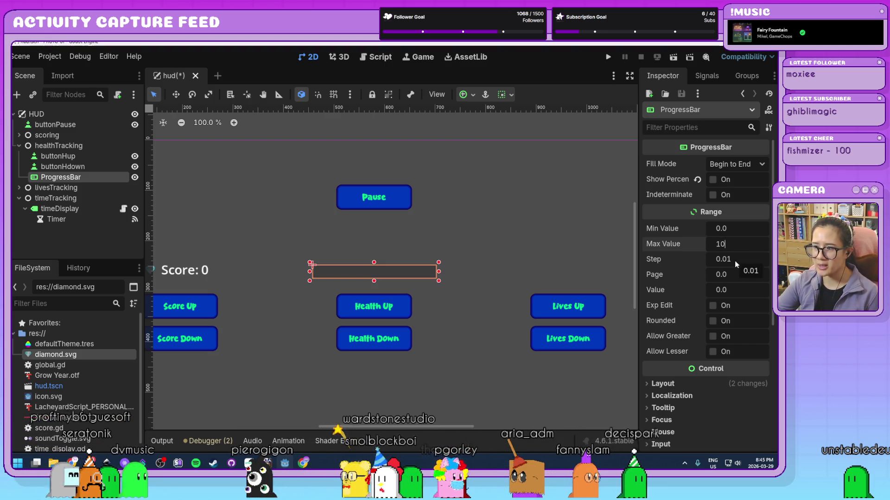
mouse_move(676, 263)
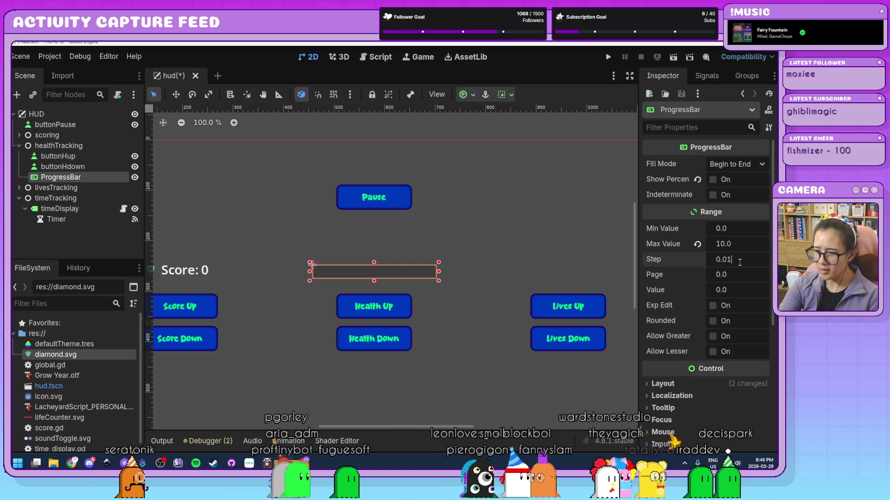
click(740, 263)
text(1)
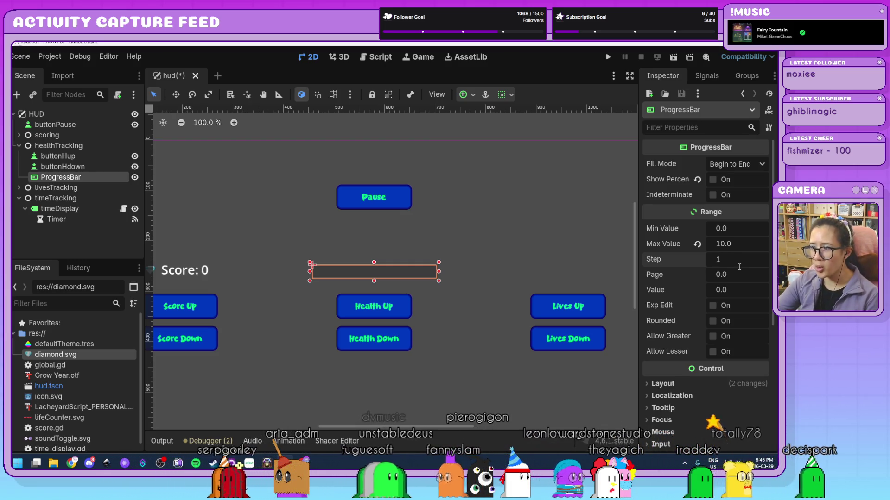
click(738, 278)
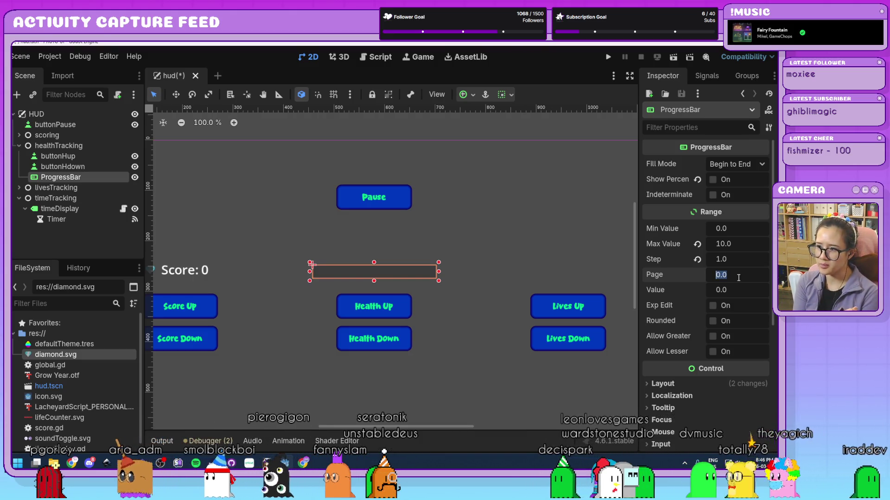
Step: Set the bar's Value to 5 so it shows half full
click(736, 291)
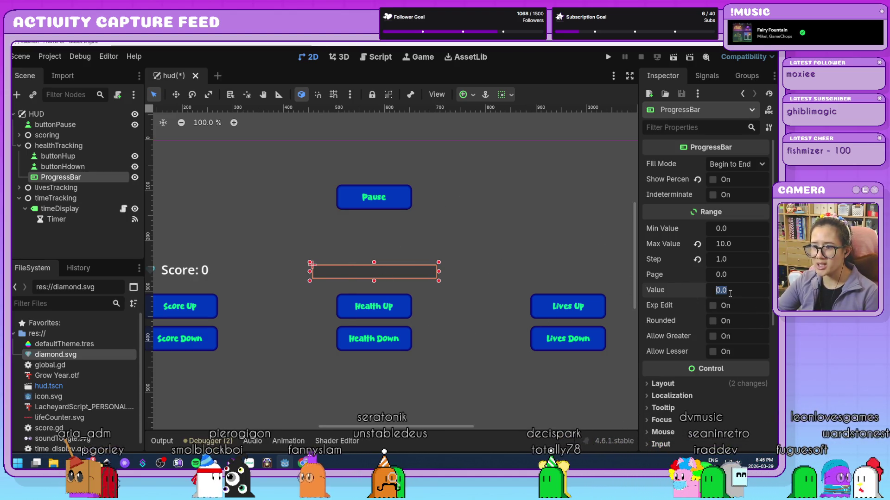
click(753, 292)
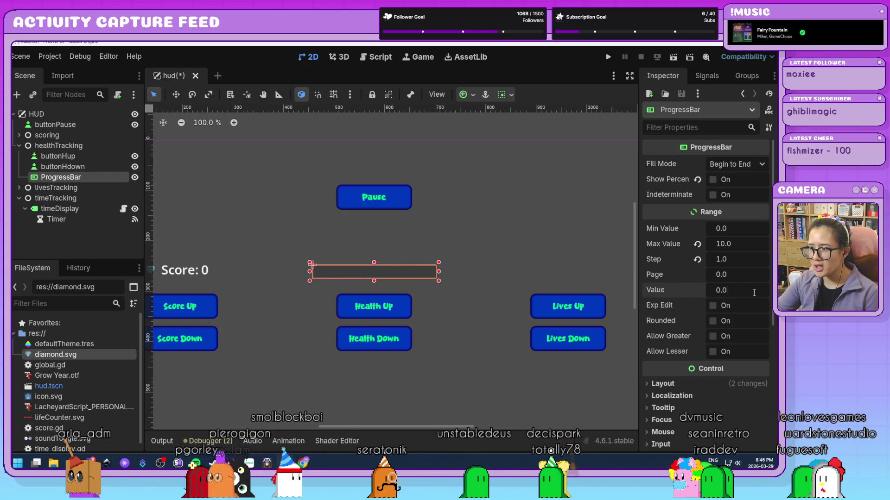
text(5)
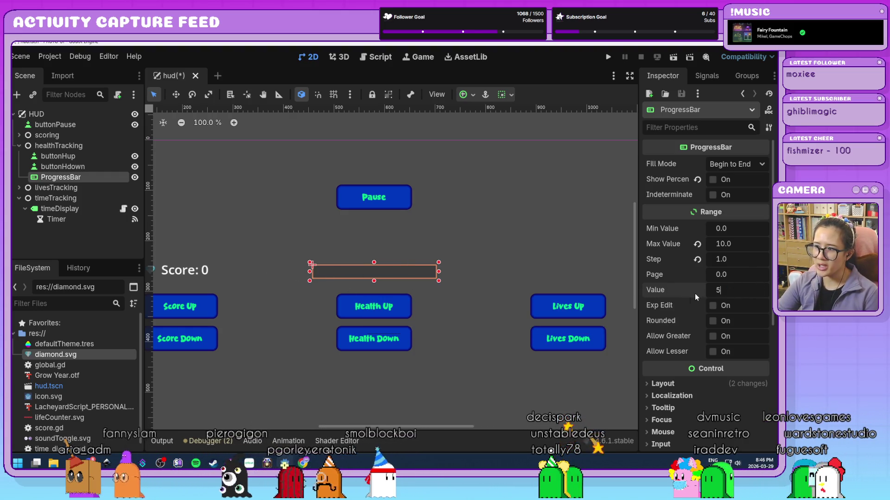
click(753, 274)
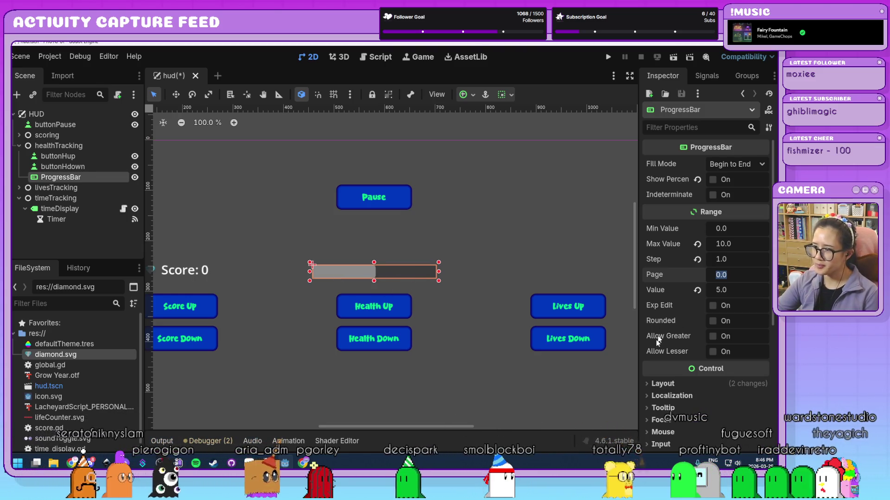
mouse_move(654, 361)
mouse_move(661, 323)
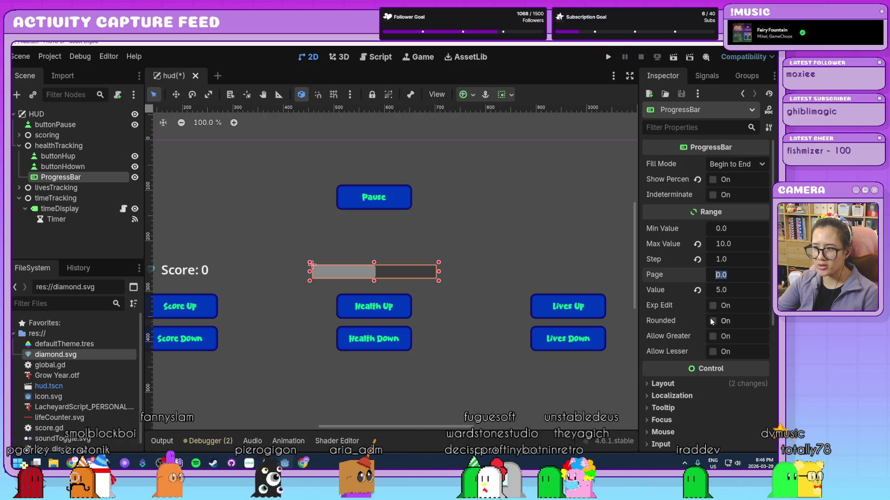
mouse_move(663, 307)
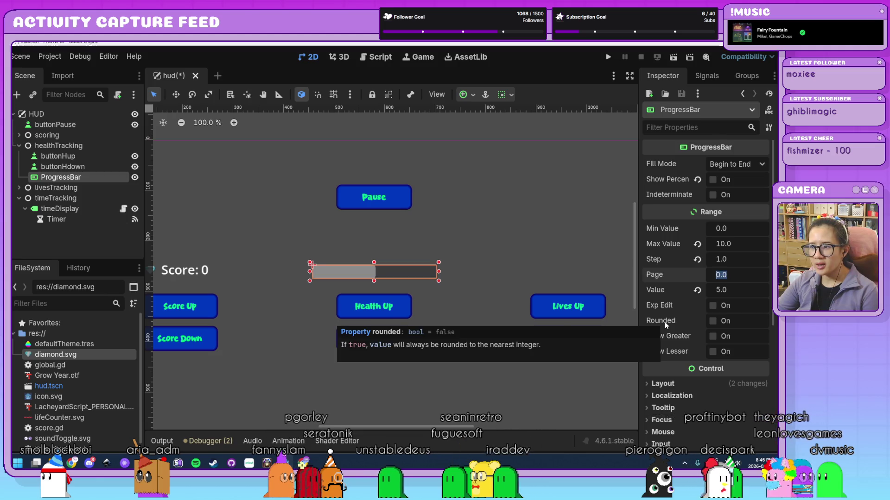
Step: Create a new StyleBoxFlat for the Fill under Theme Overrides > Styles
scroll(665, 324, down, 5)
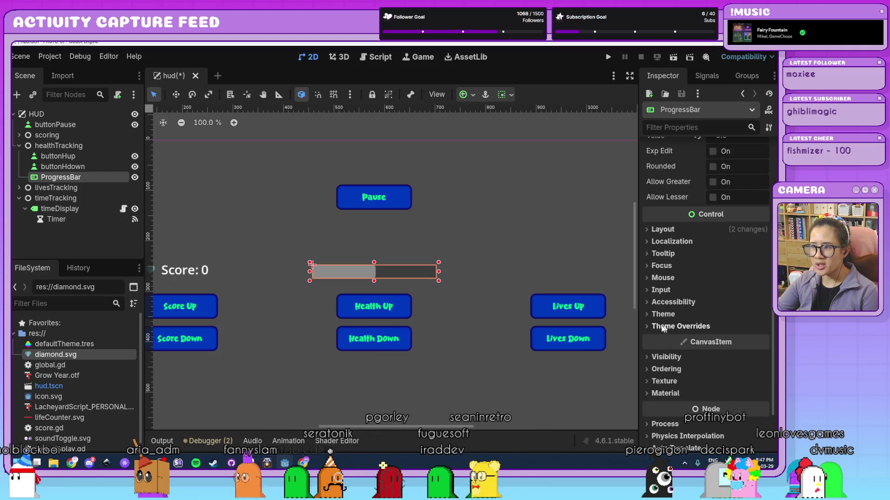
click(666, 326)
scroll(666, 320, down, 3)
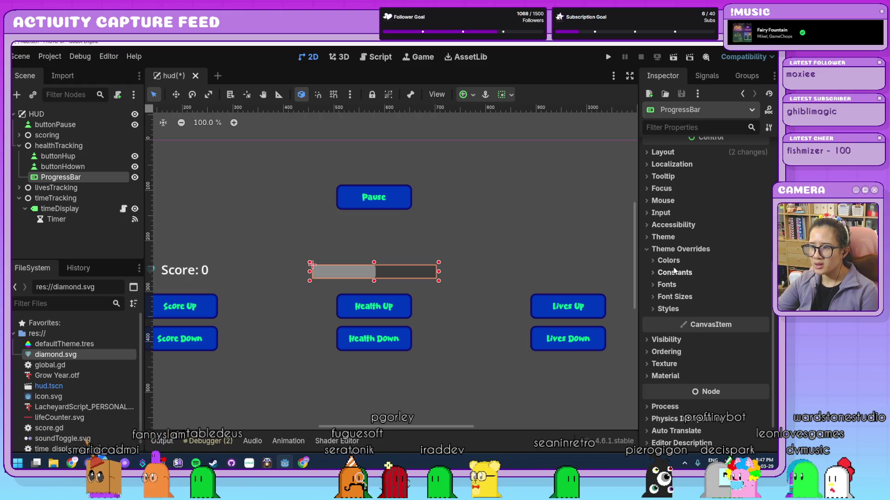
click(664, 261)
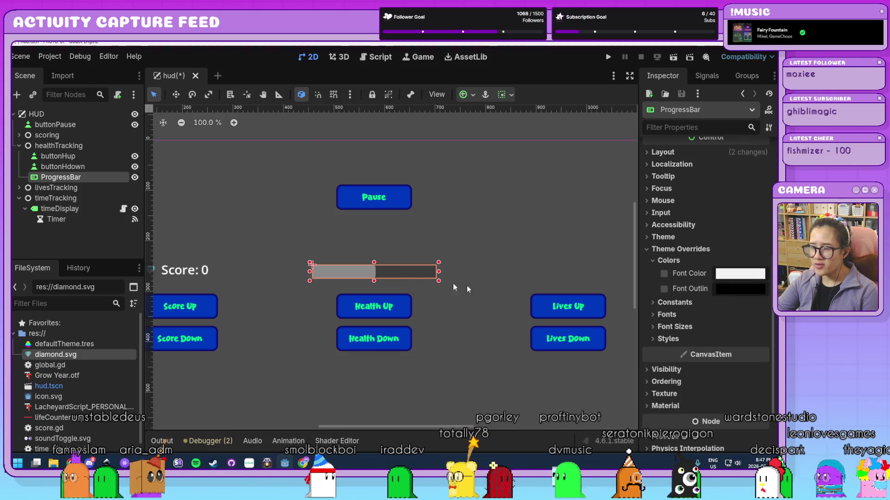
click(671, 339)
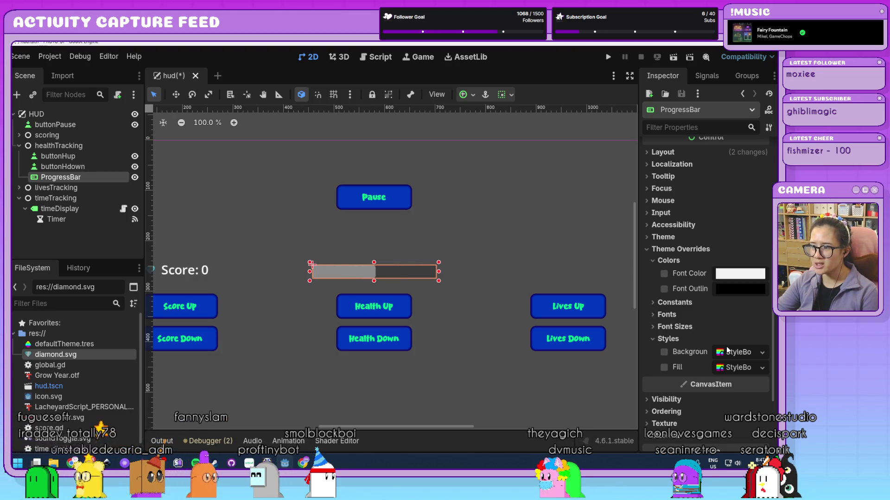
click(740, 367)
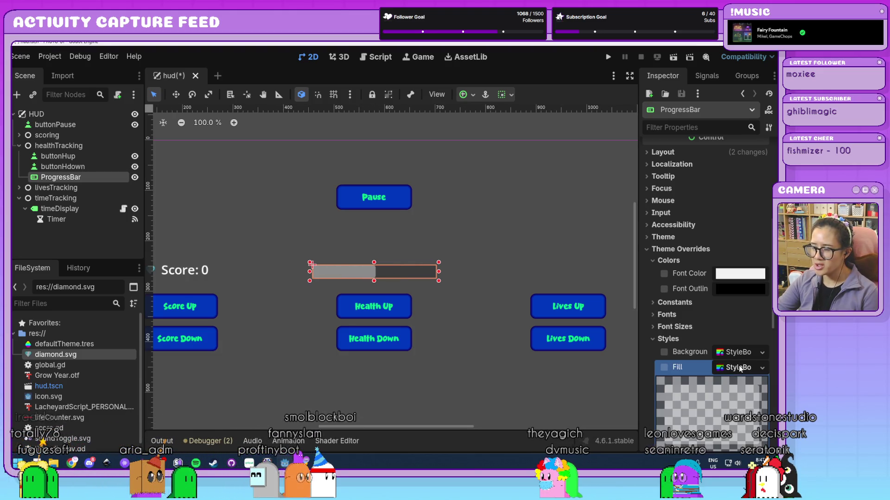
click(762, 330)
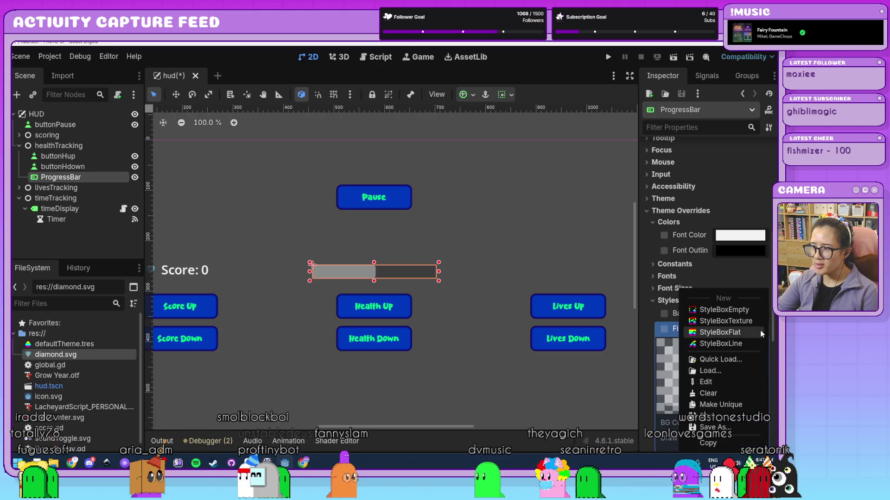
click(717, 333)
Step: Colour the Fill style's BG Color bright violet (7412ff)
scroll(709, 331, down, 3)
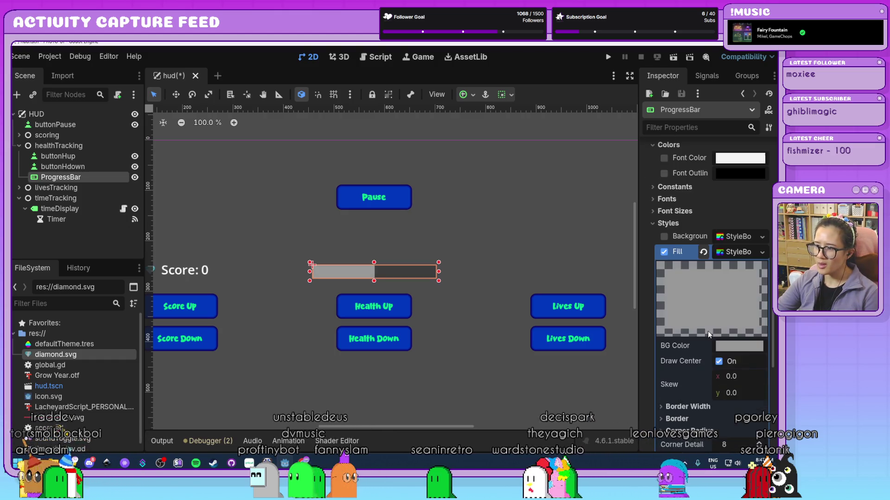
click(739, 346)
mouse_move(692, 109)
mouse_down()
mouse_move(643, 105)
mouse_move(737, 63)
mouse_move(734, 49)
mouse_move(714, 43)
mouse_up()
drag(765, 88, 767, 117)
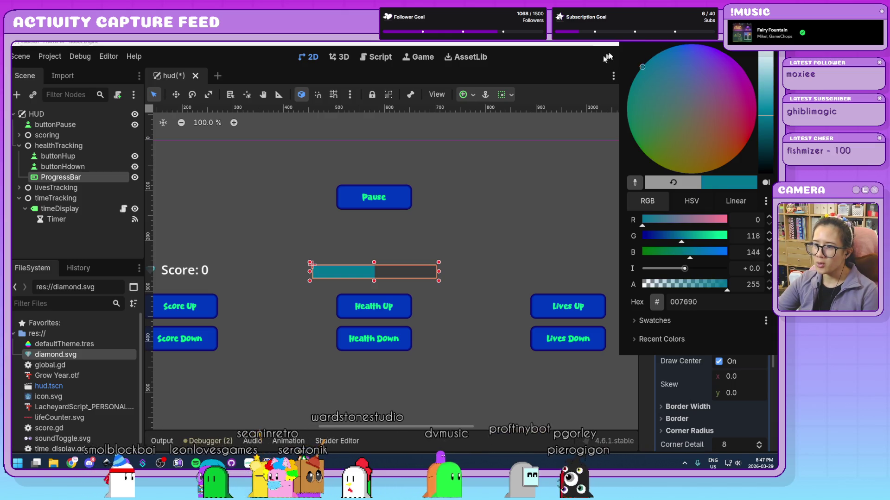
drag(732, 158, 752, 87)
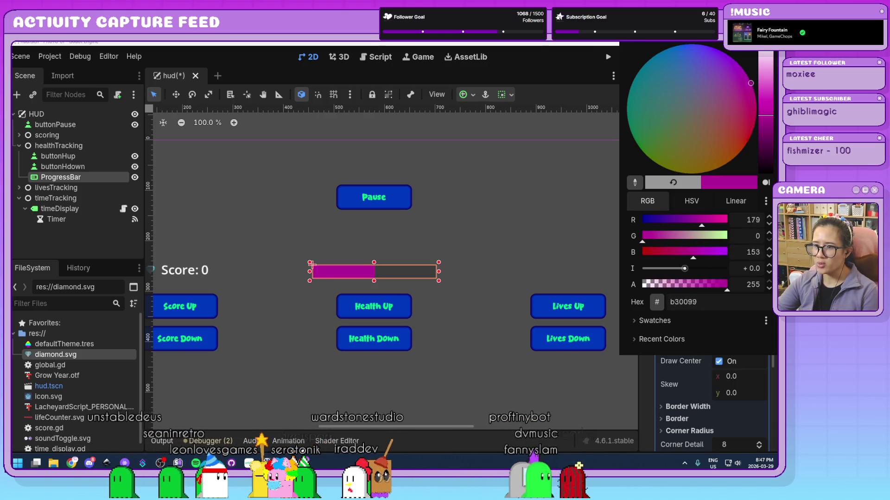
drag(708, 51, 721, 52)
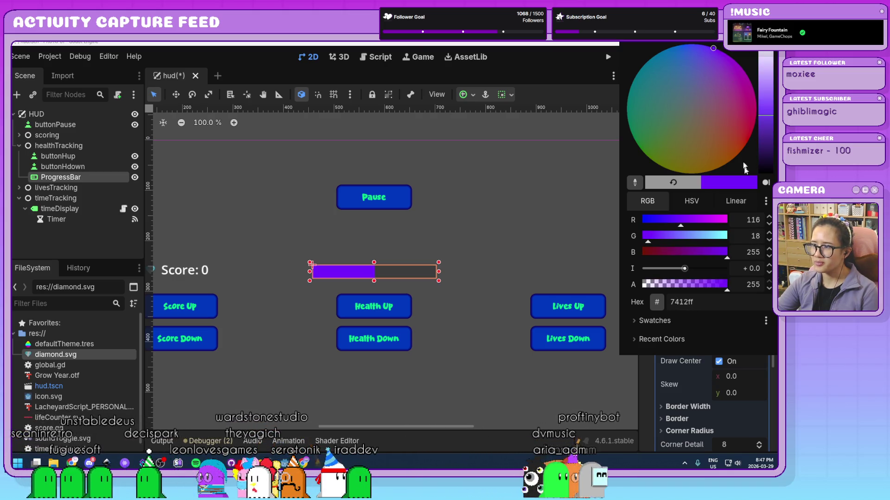
click(531, 265)
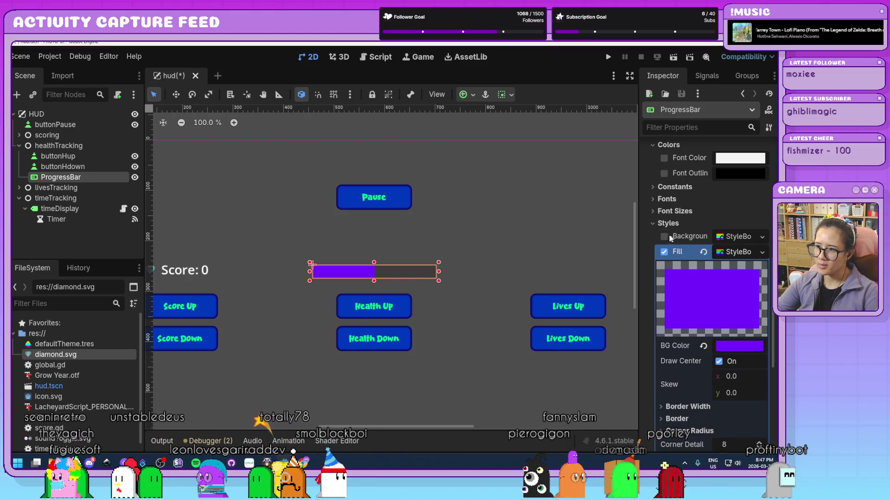
click(665, 237)
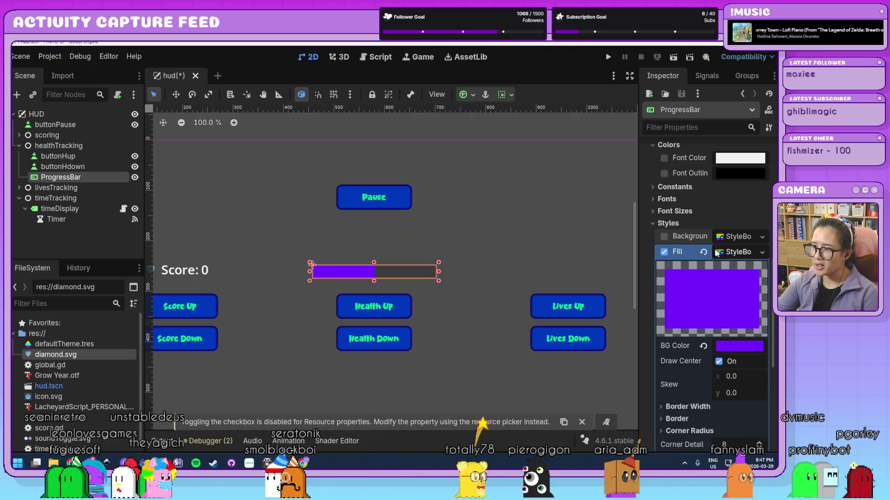
click(741, 254)
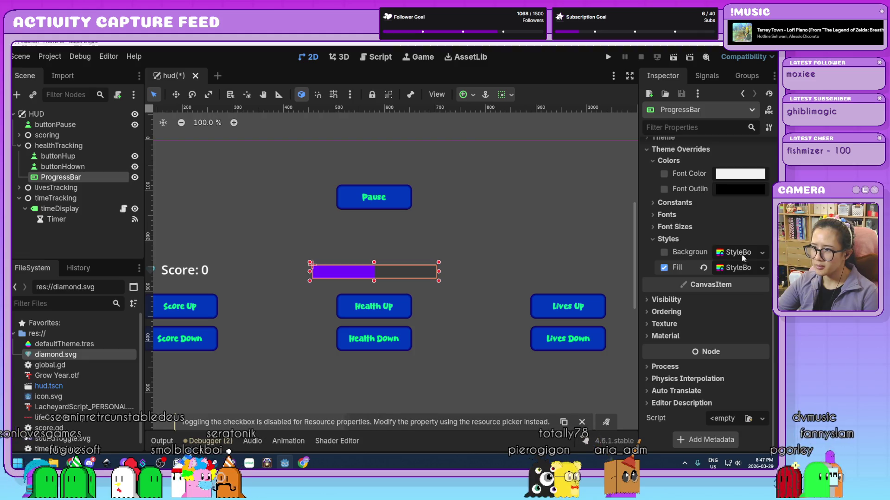
Step: Create a Background StyleBoxFlat coloured dark muted purple (353253) and preview the bar
click(741, 253)
right_click(729, 252)
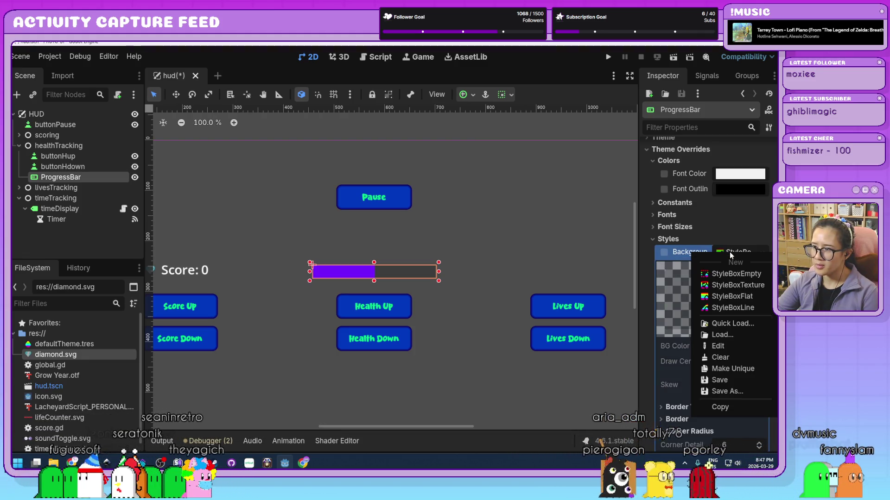
click(756, 297)
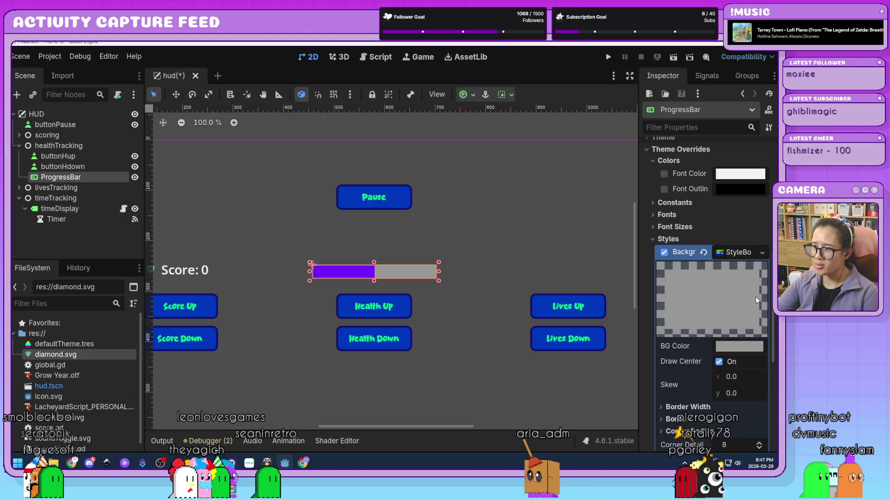
click(737, 348)
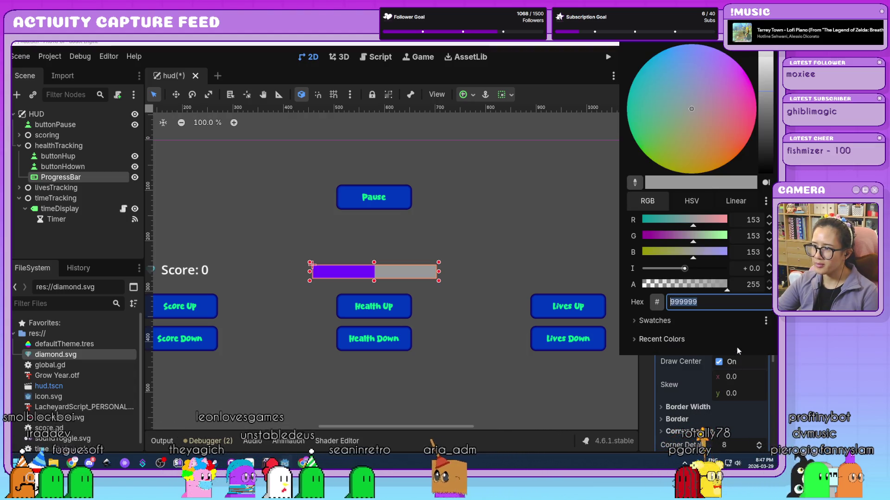
click(699, 95)
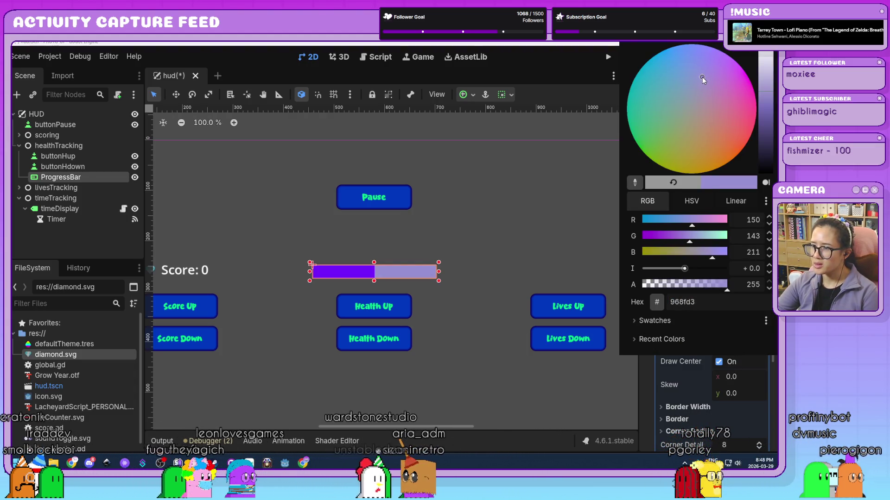
drag(769, 89, 770, 139)
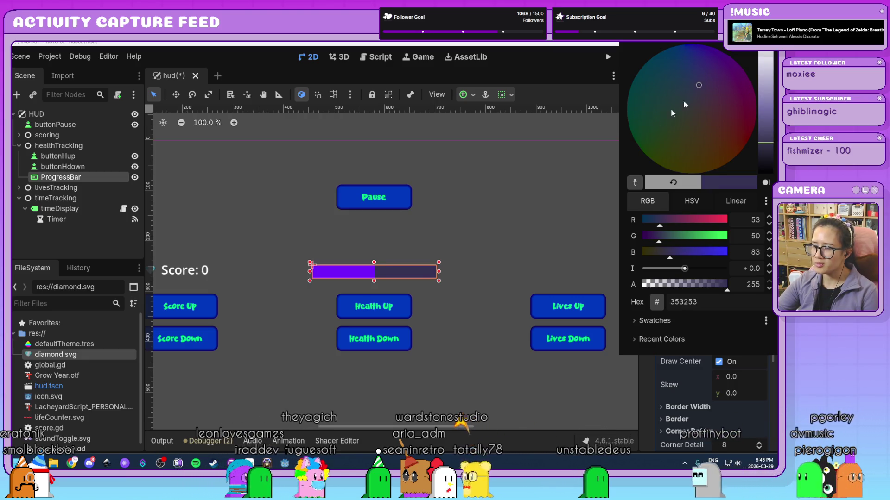
click(482, 249)
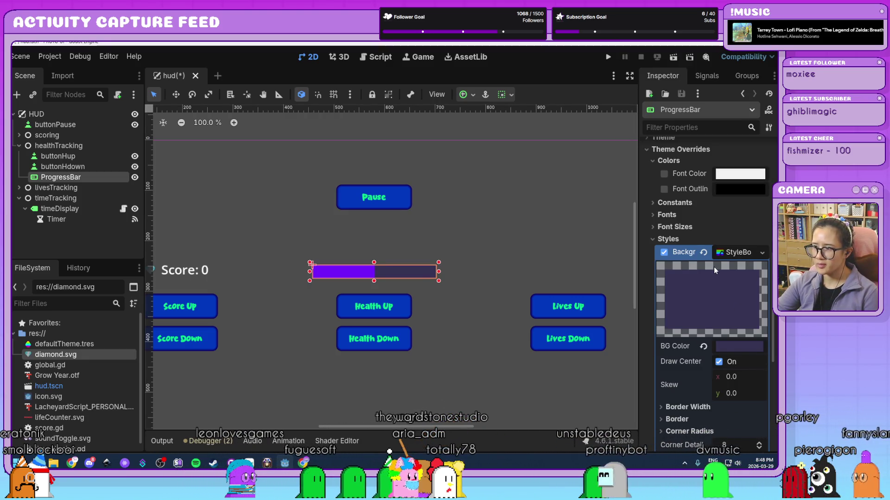
click(742, 258)
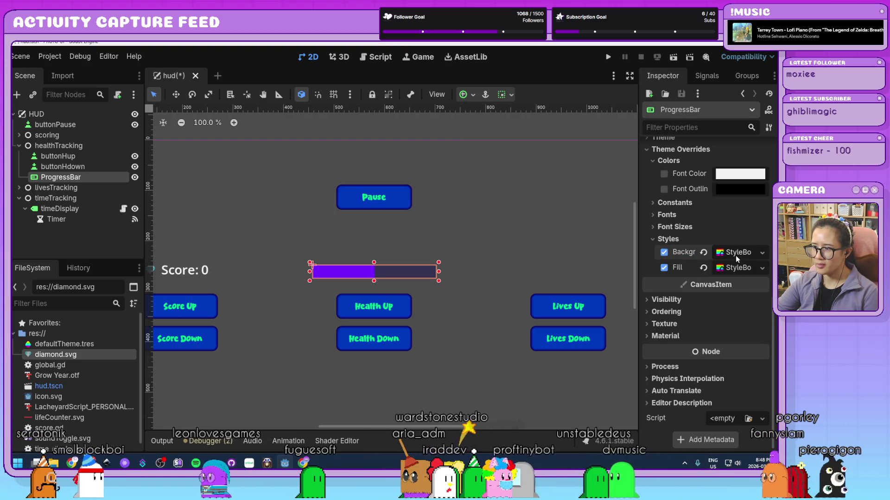
click(736, 256)
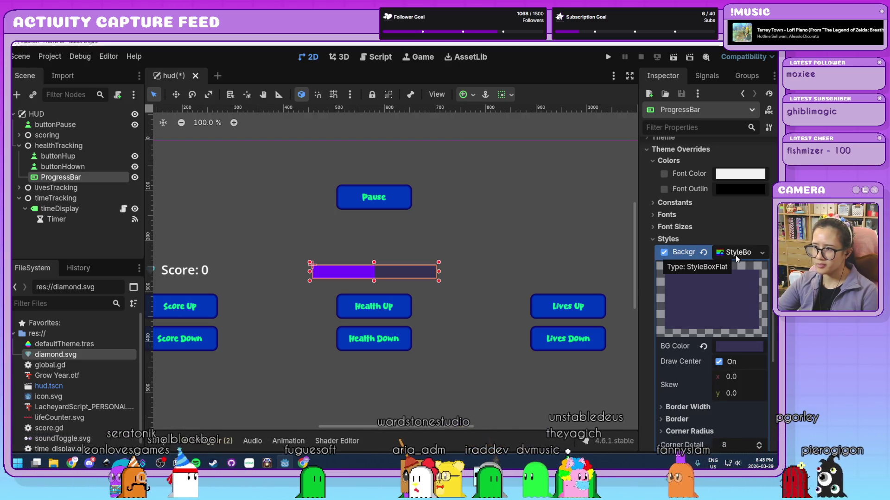
click(735, 254)
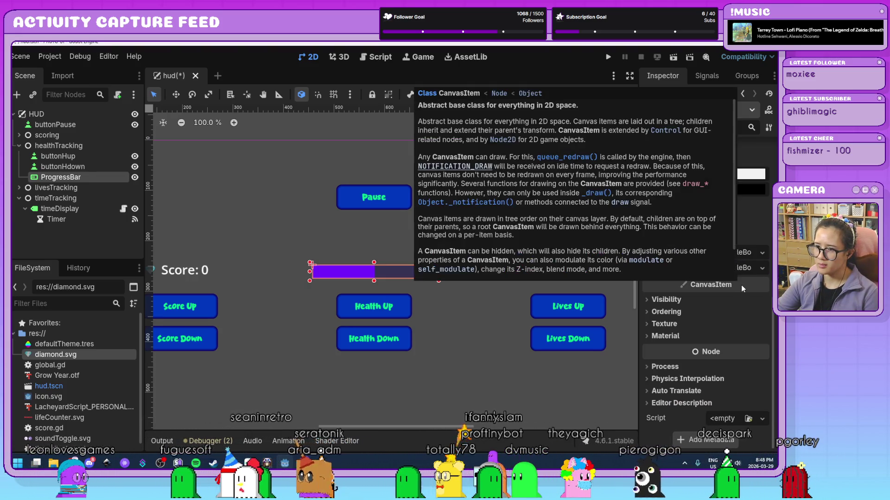
click(455, 383)
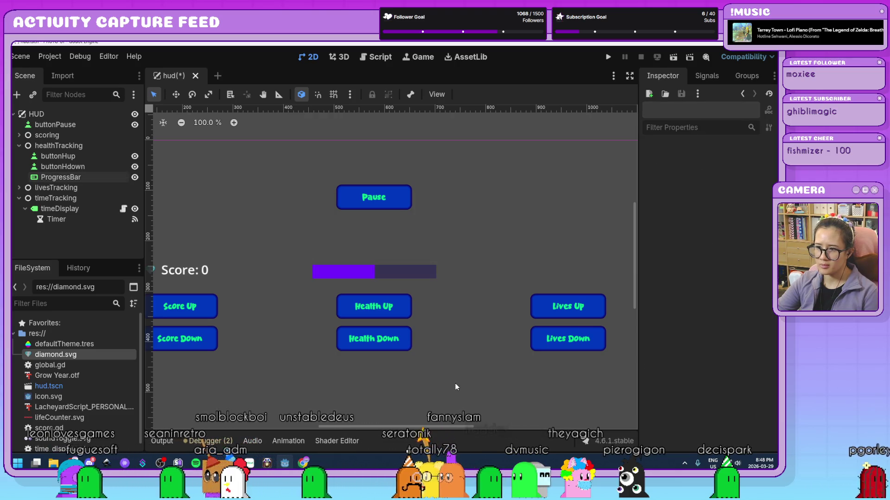
Step: Reselect the ProgressBar and enter widths in the Background style's Border Width fields
scroll(430, 303, up, 2)
click(408, 268)
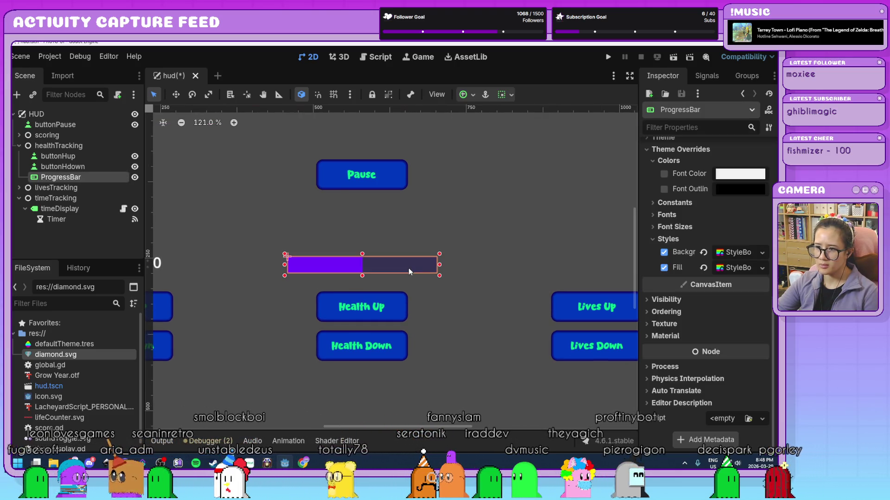
click(734, 252)
scroll(718, 324, down, 3)
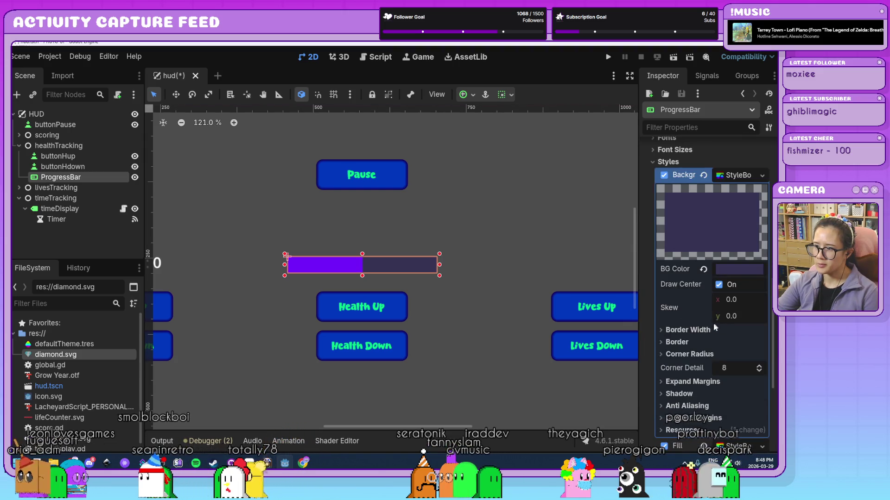
click(702, 334)
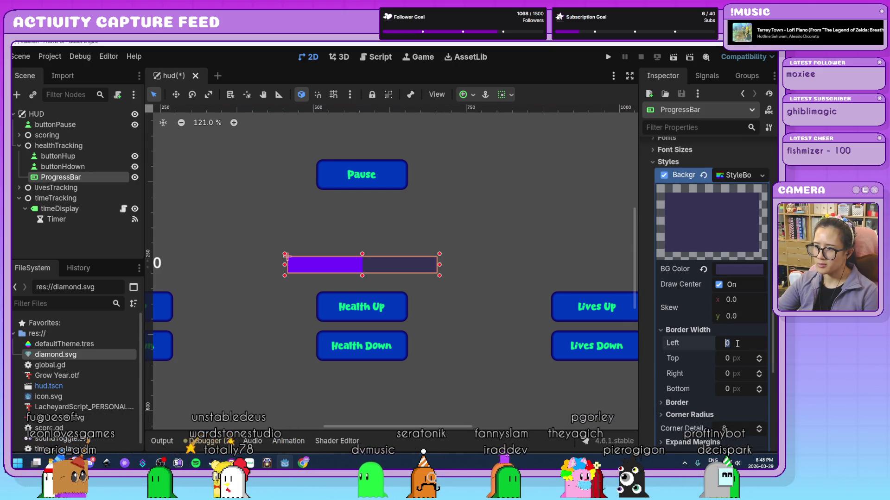
text(5)
key(Tab)
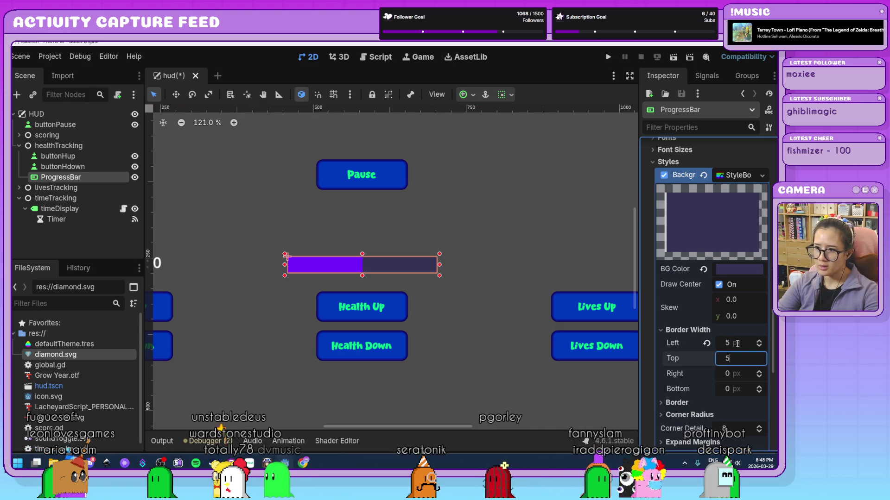
text(5)
key(Tab)
text(5)
key(Tab)
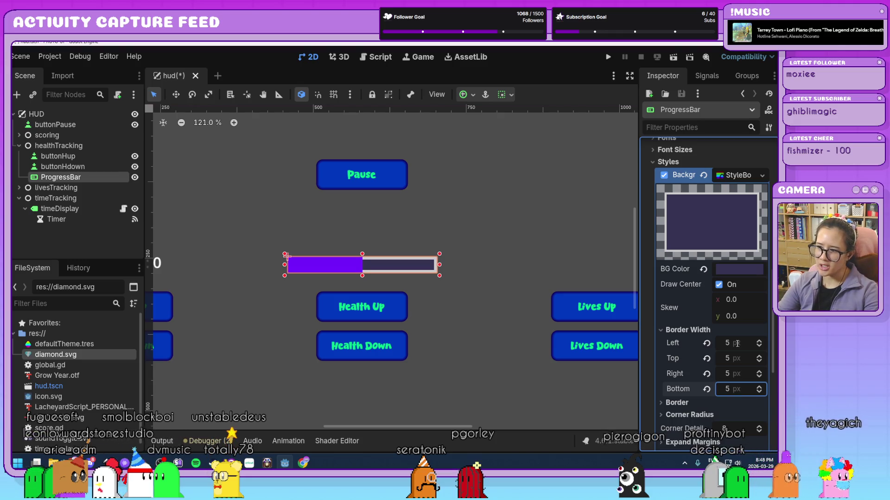
Step: Correct the Background border width to 2 px on all four sides
click(703, 401)
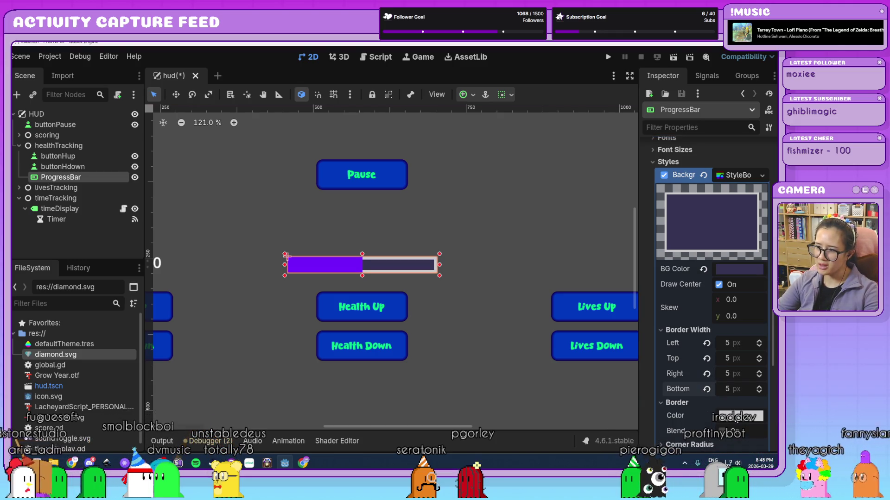
click(740, 342)
text(1)
key(Tab)
text(1)
key(Tab)
text(1)
key(Tab)
key(Return)
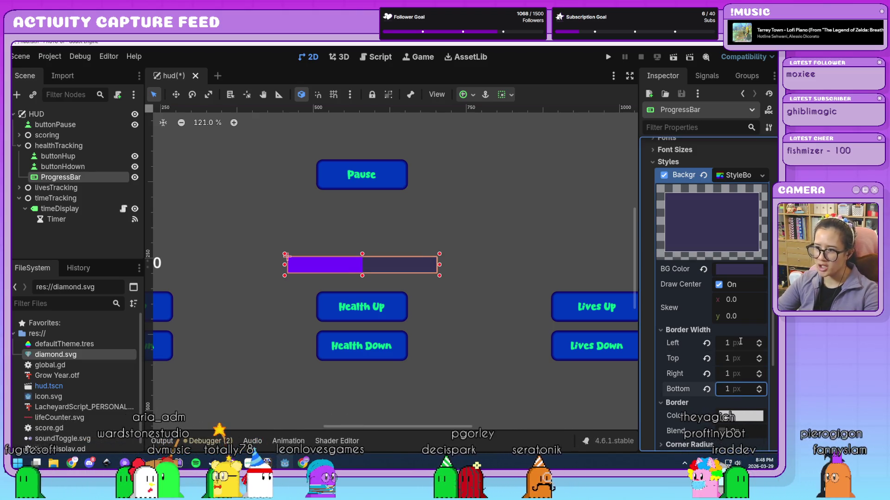
click(740, 343)
text(2)
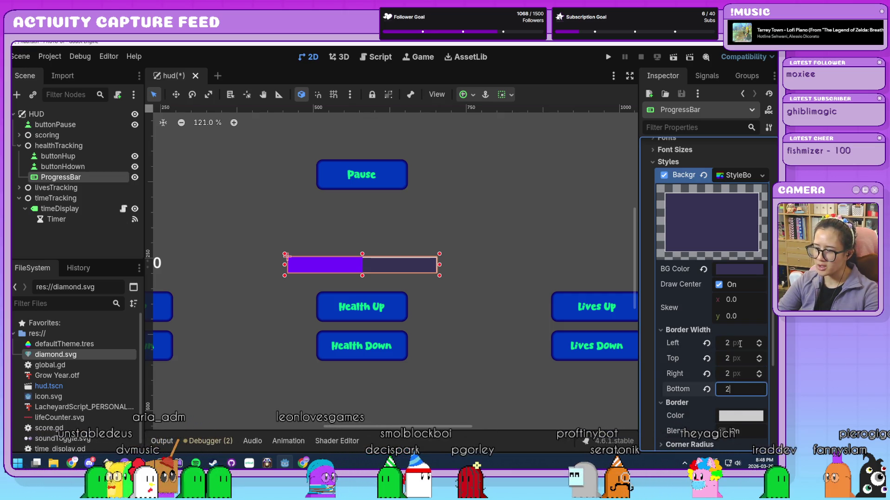
Step: Set the Background's first corner radius to 5 px
scroll(740, 343, down, 2)
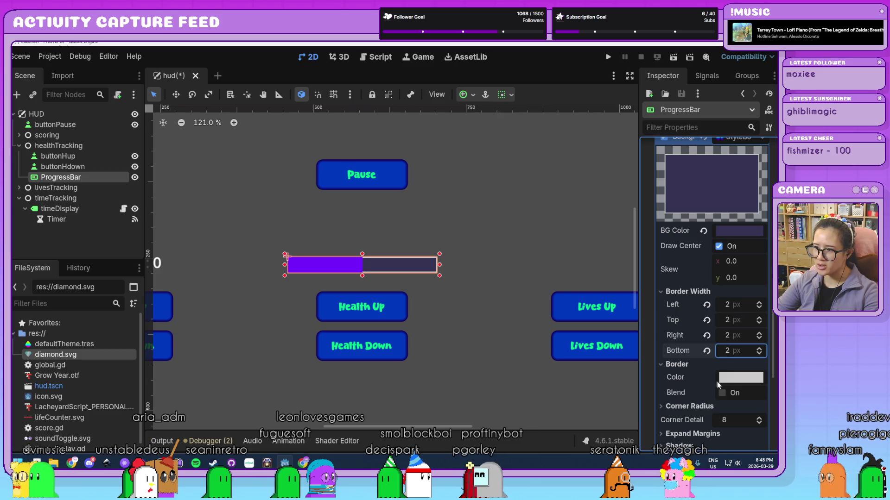
click(727, 419)
text(5)
key(Tab)
text(5)
key(Tab)
text(5)
key(Tab)
text(5)
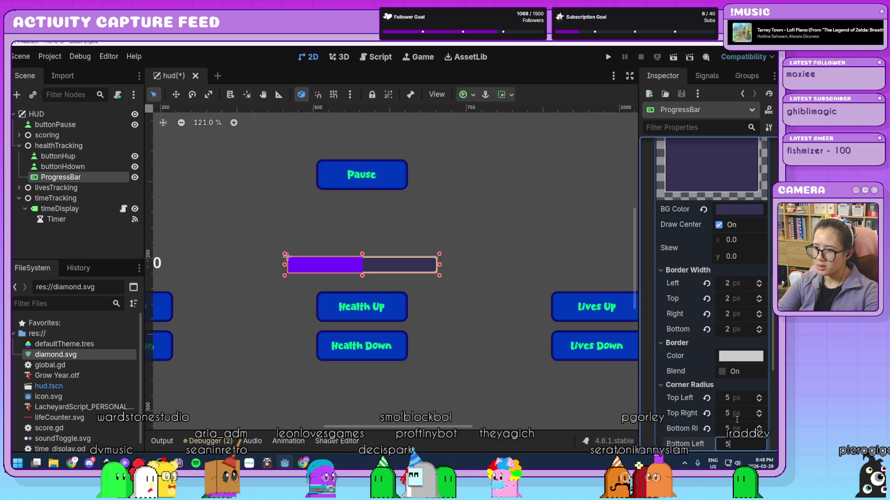
Step: Set all four Background corner radii (top-left, top-right, bottom-right, bottom-left) to 10 px
scroll(737, 419, down, 4)
scroll(431, 271, up, 5)
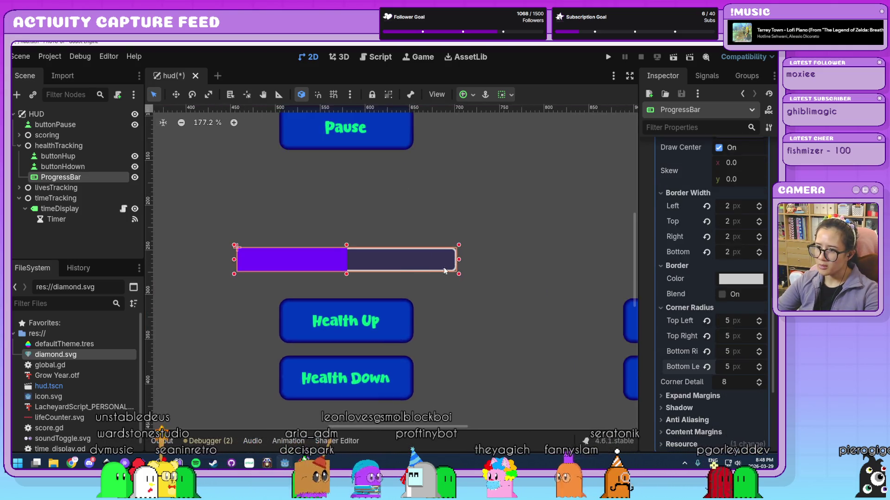
scroll(444, 271, down, 4)
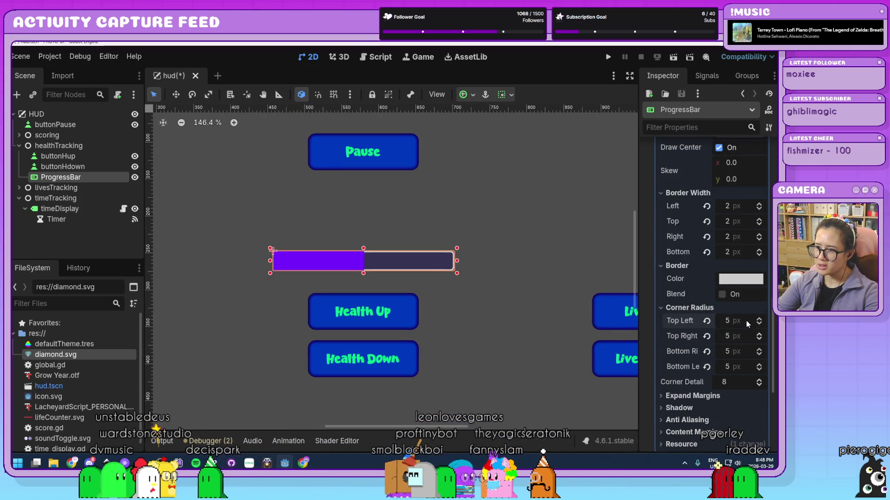
text(10)
key(Tab)
text(1)
key(Tab)
text(0)
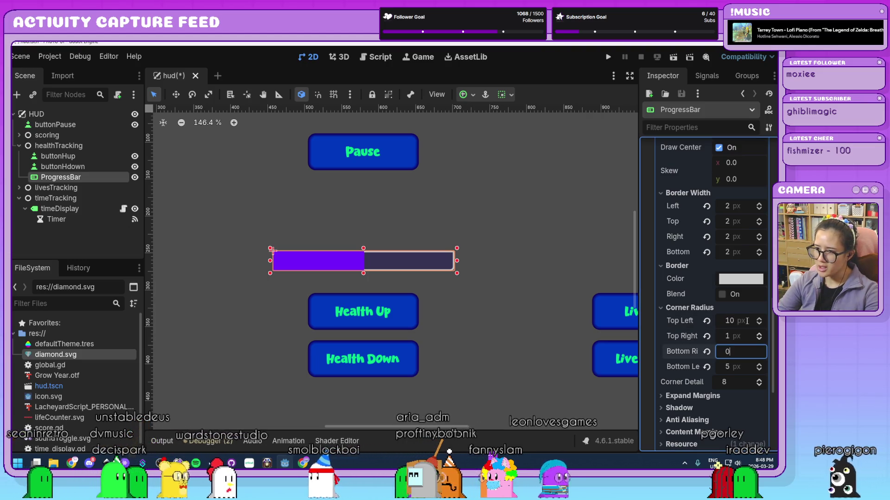
text(10)
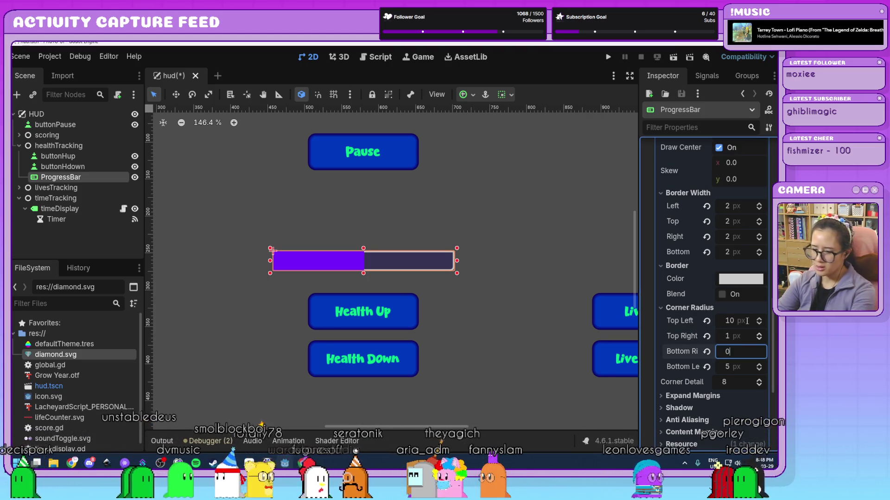
click(744, 337)
text(0)
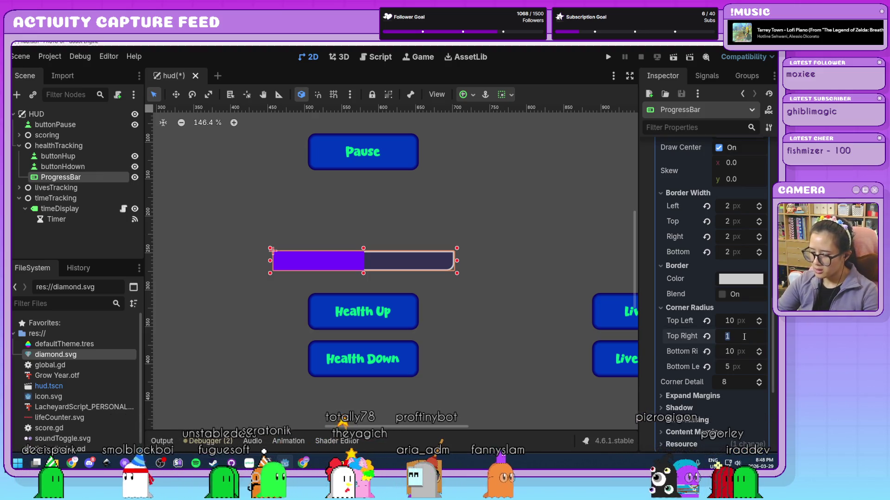
key(Tab)
key(Tab)
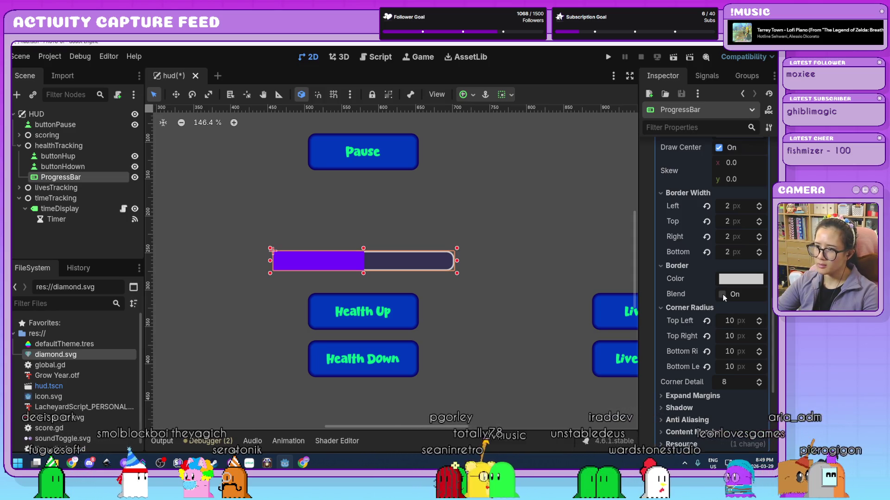
scroll(705, 298, up, 4)
scroll(707, 302, down, 6)
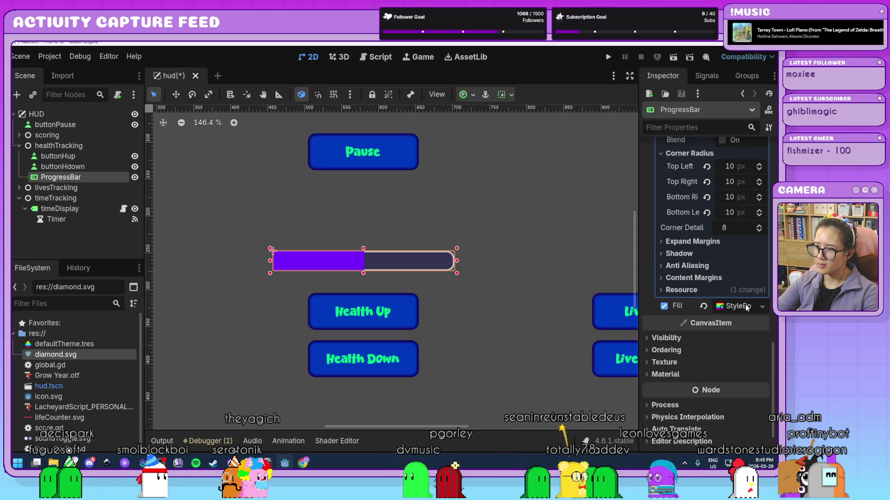
scroll(739, 310, down, 5)
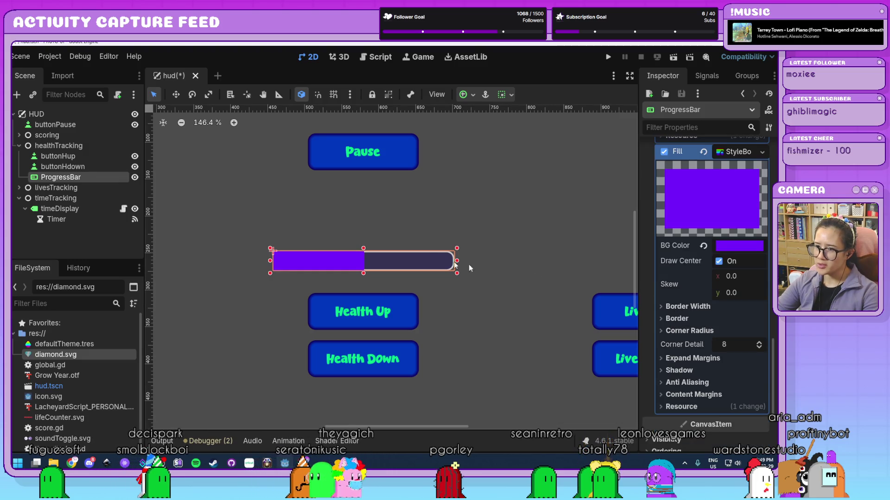
Step: Enter 2 px Fill border widths, reset the right edge to 0, and enable Border Blend
click(713, 308)
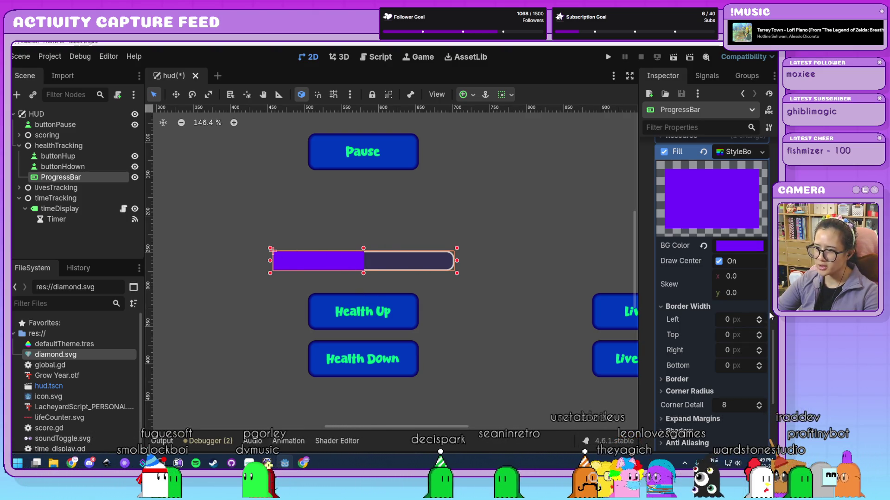
click(749, 320)
text(2)
key(Tab)
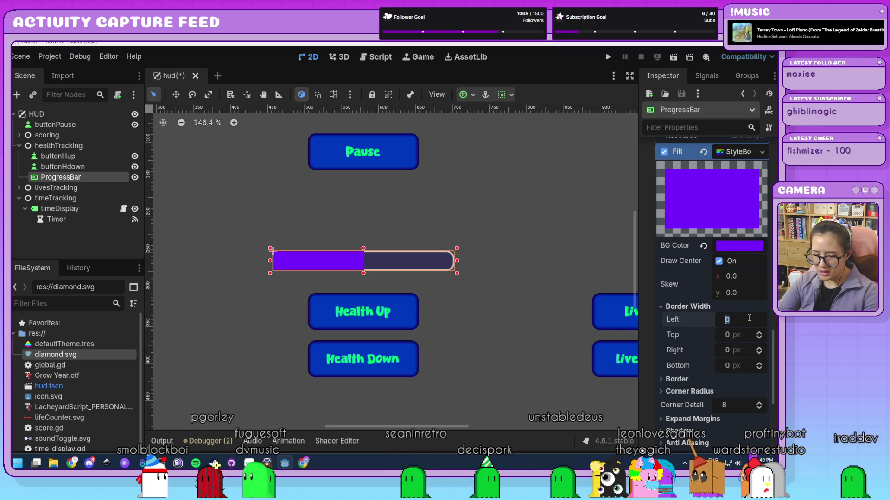
text(2)
key(Tab)
text(2)
key(Tab)
text(2)
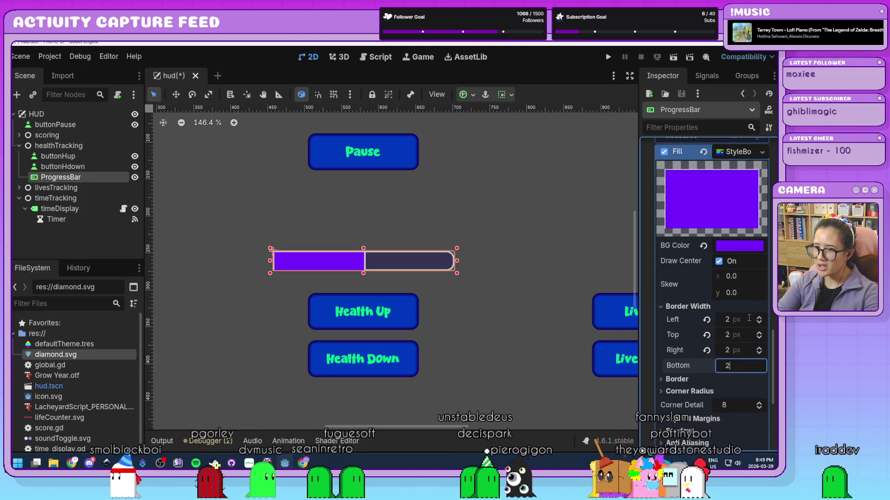
key(Return)
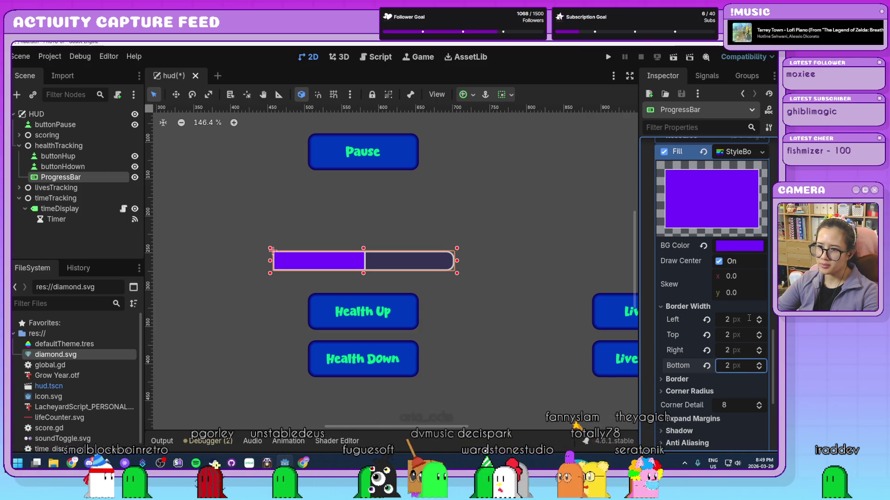
mouse_move(733, 365)
mouse_down()
mouse_move(722, 366)
mouse_move(742, 373)
mouse_up()
click(707, 335)
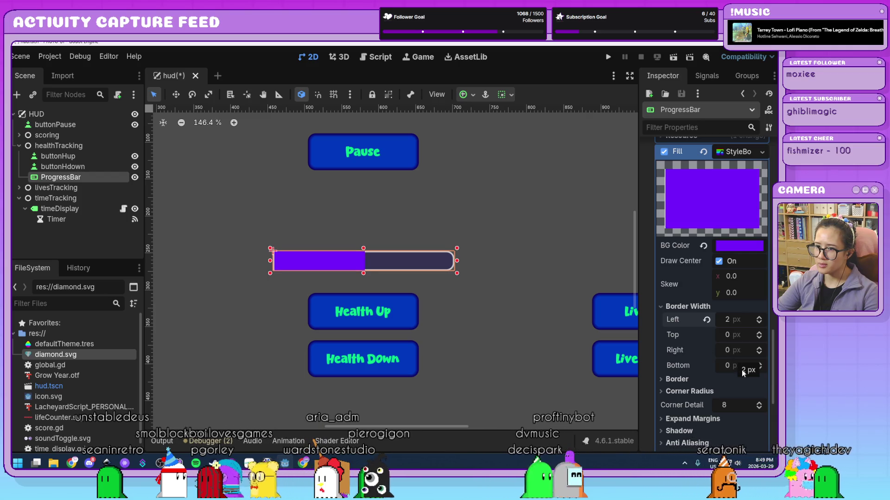
click(677, 380)
click(723, 407)
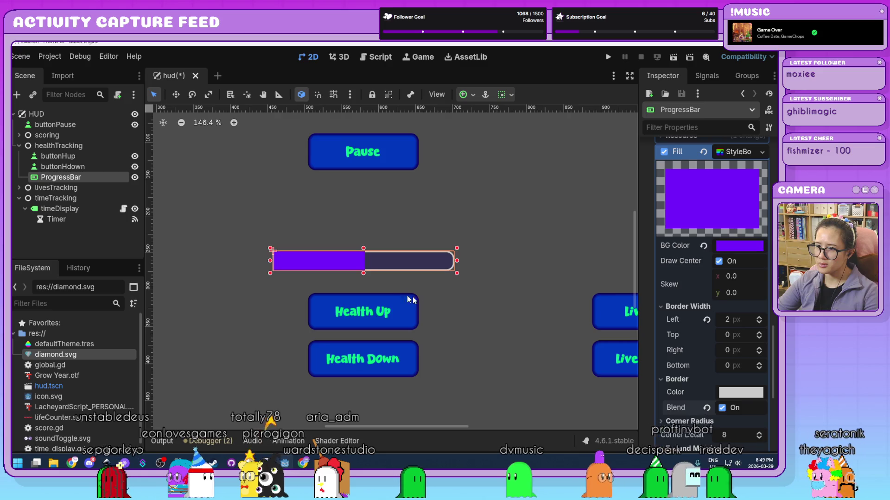
Step: Re-enter the Fill's 2 px left, top and bottom border widths and preview the bar
scroll(341, 254, up, 5)
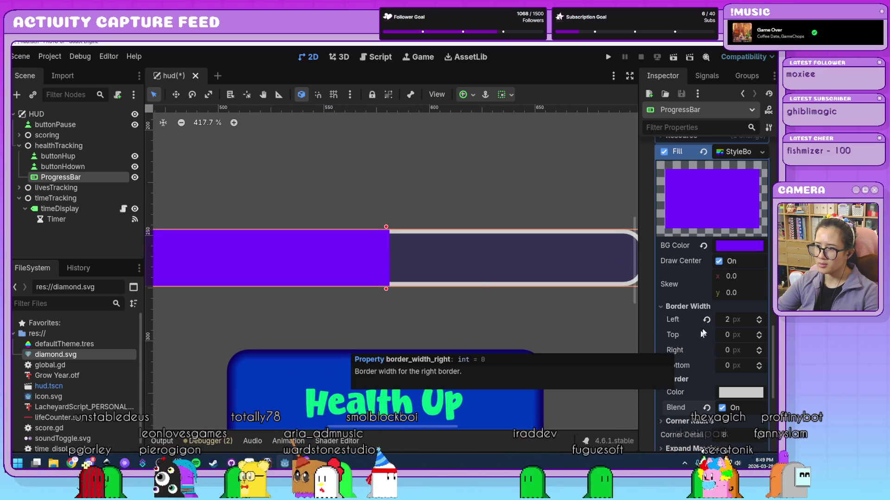
click(742, 319)
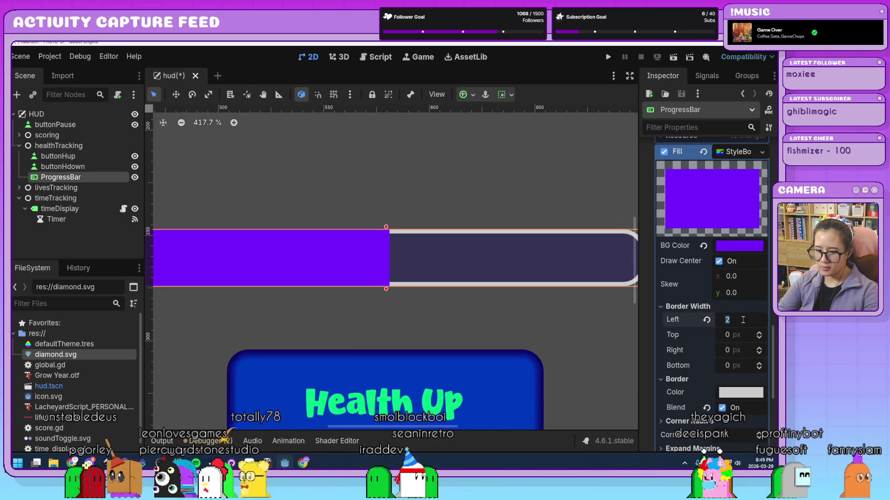
key(Tab)
text(2)
key(Tab)
text(2)
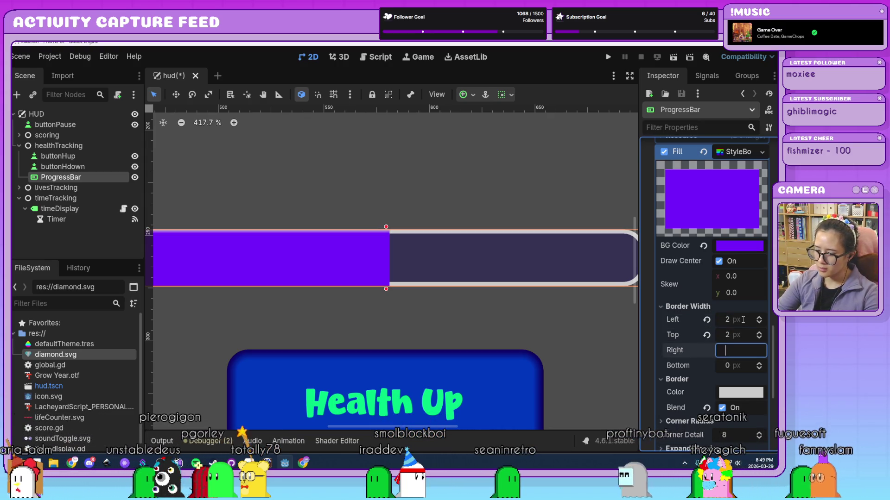
scroll(438, 271, down, 4)
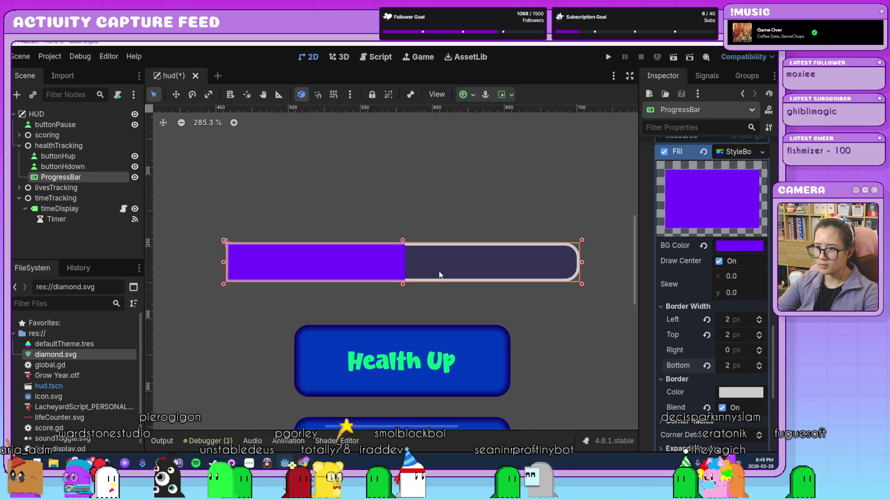
click(482, 308)
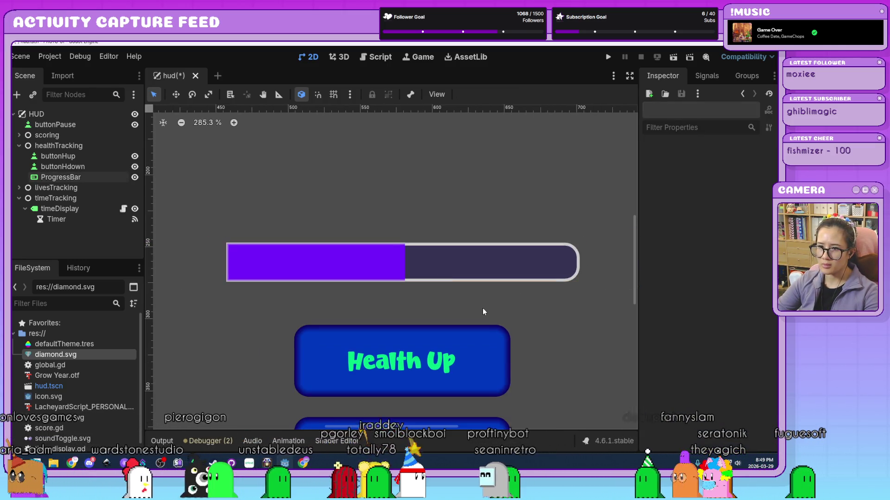
click(328, 256)
scroll(714, 278, down, 5)
click(678, 228)
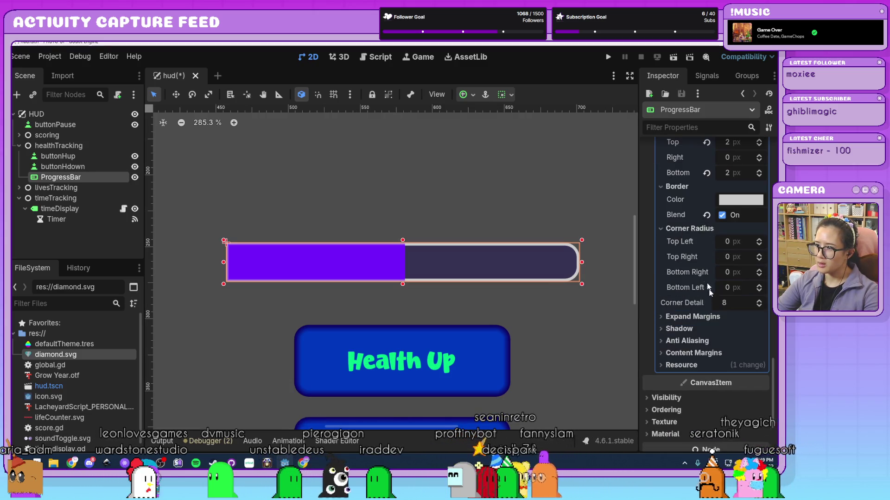
Step: Round the purple fill's top-left and bottom-left corners to 10 px
scroll(713, 287, up, 3)
click(746, 319)
text(10)
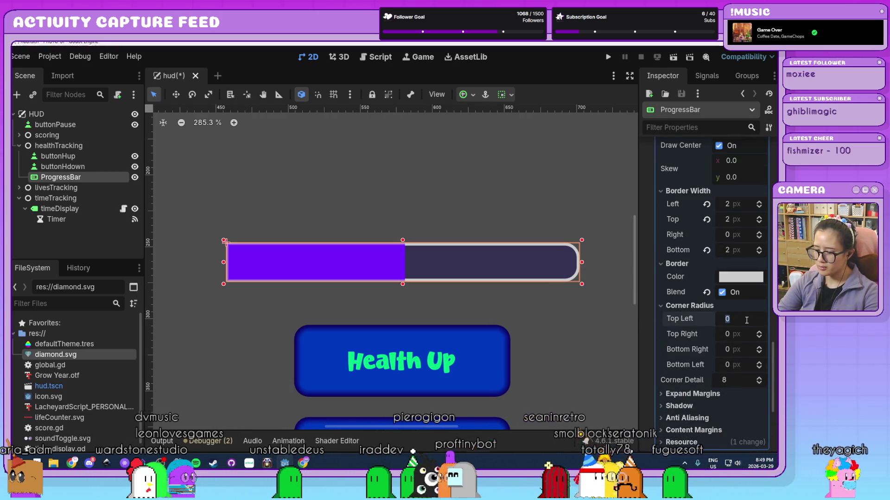
key(Tab)
key(Tab)
key(Tab)
text(1)
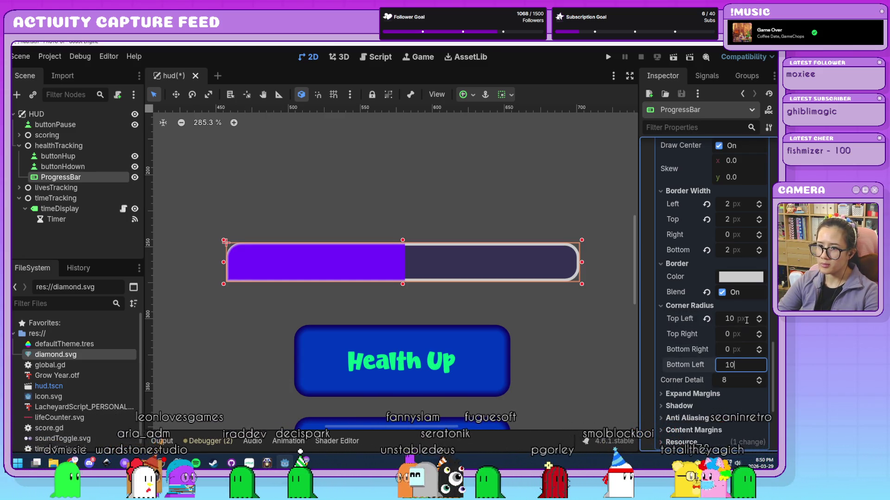
click(593, 335)
scroll(554, 351, down, 8)
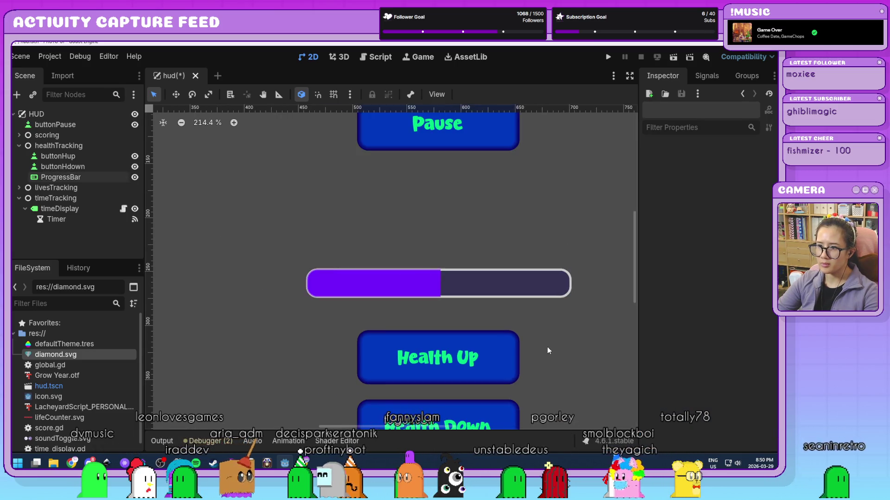
scroll(556, 355, up, 5)
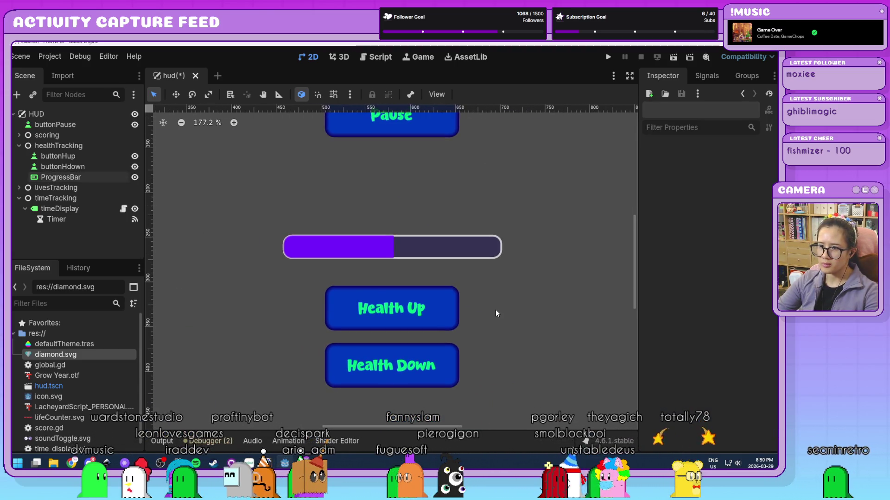
Step: Set the fill's left, top and bottom border widths to 5 px
click(334, 239)
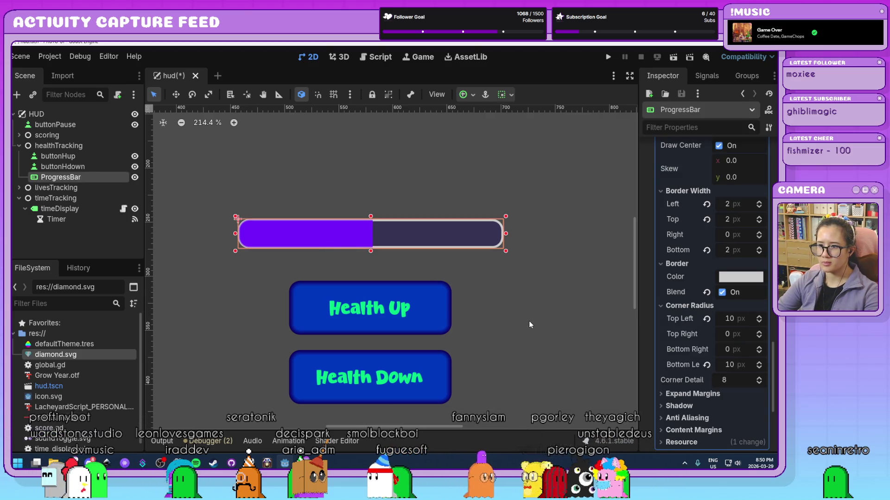
click(740, 207)
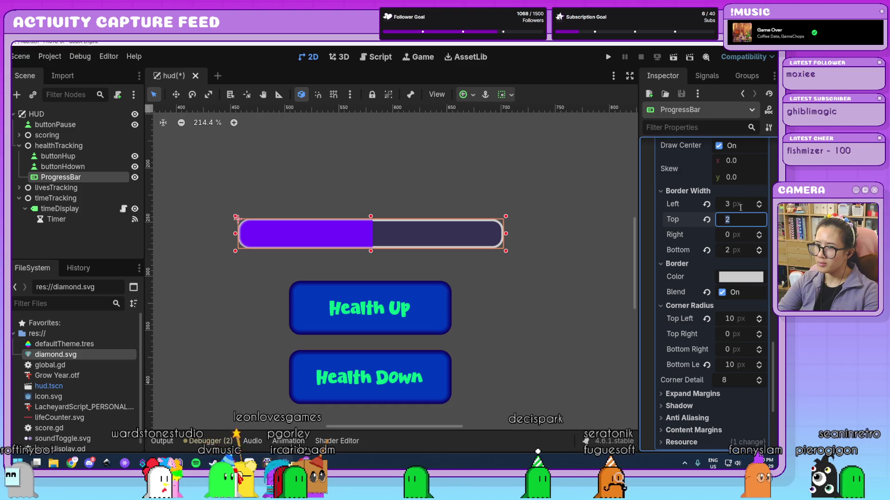
text(3)
key(Tab)
key(Tab)
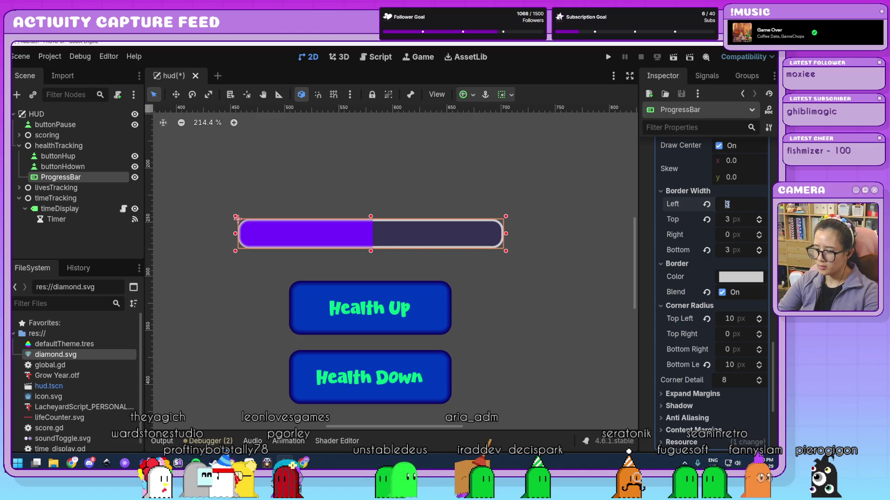
text(5)
key(Tab)
key(Tab)
text(5)
key(Return)
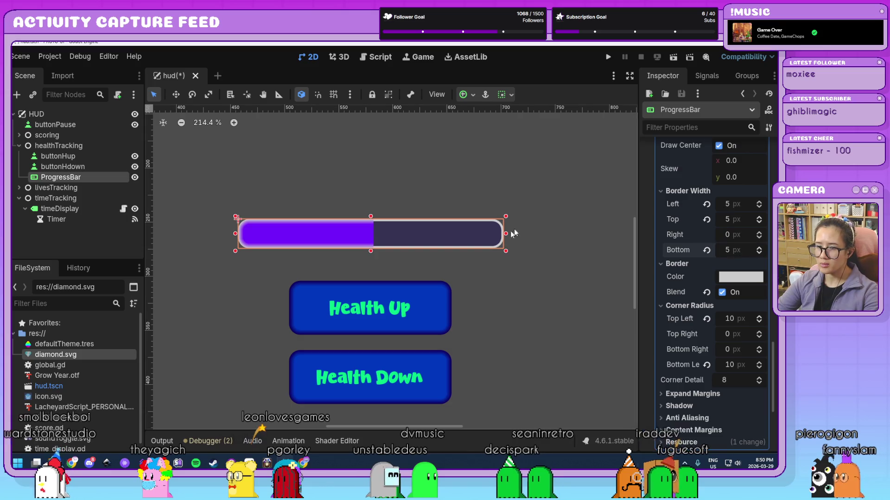
click(527, 311)
scroll(528, 311, down, 4)
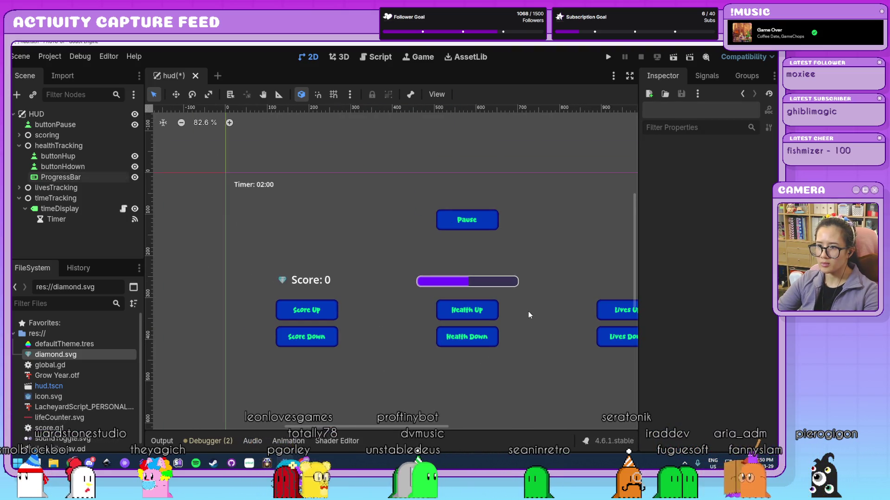
Step: Select the health ProgressBar and show its Range settings: min 0, max 10, value 5
scroll(529, 312, up, 3)
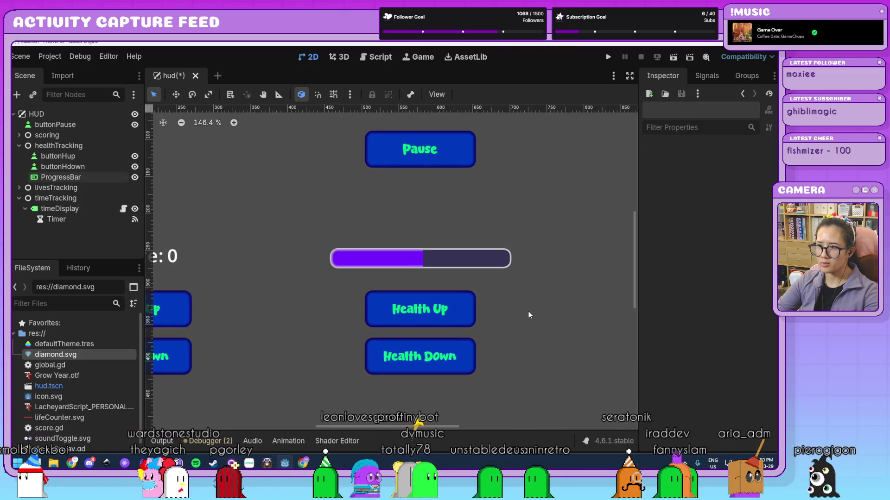
scroll(528, 311, down, 3)
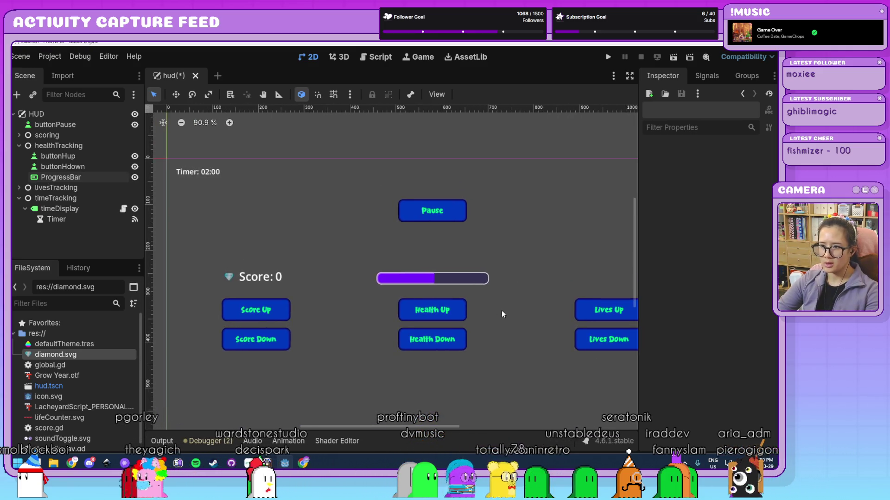
scroll(548, 304, up, 2)
click(442, 271)
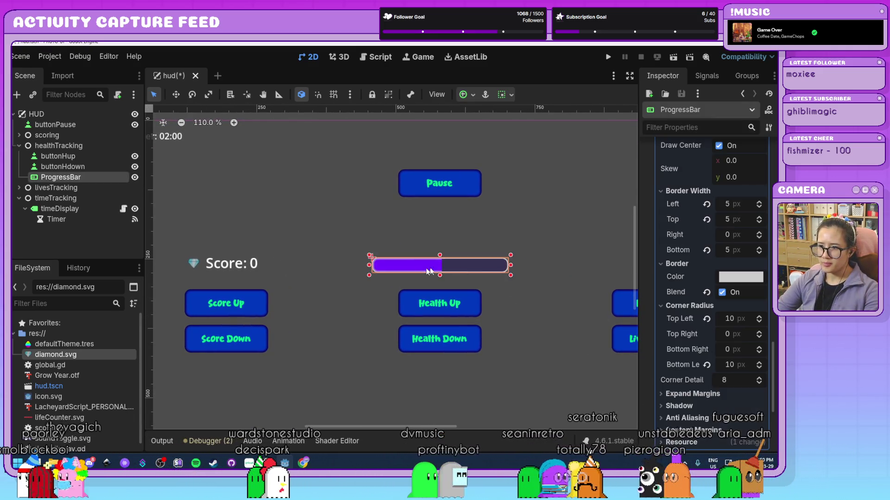
scroll(511, 270, up, 3)
scroll(516, 331, down, 4)
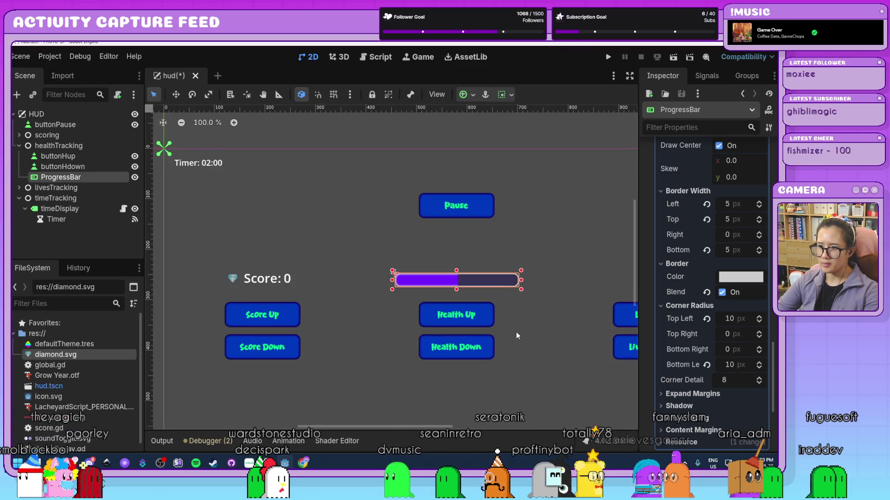
mouse_move(527, 352)
mouse_down()
mouse_move(481, 308)
mouse_move(524, 297)
mouse_move(497, 349)
mouse_up()
scroll(540, 330, down, 3)
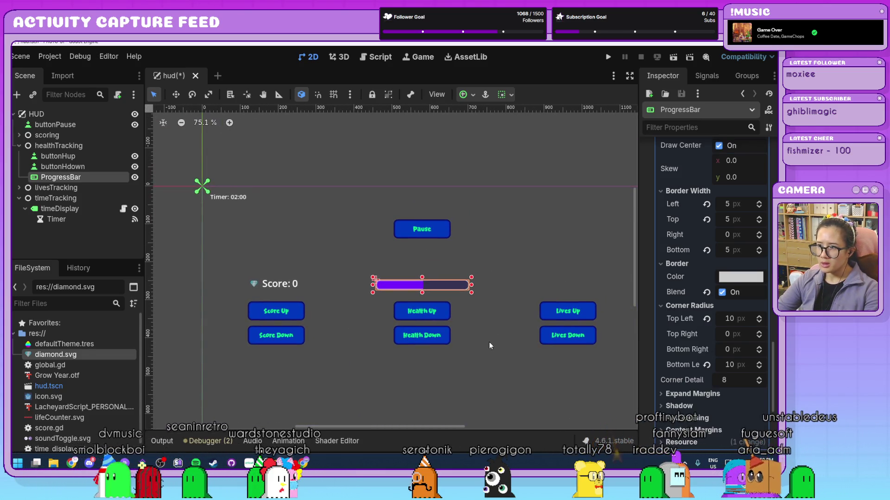
scroll(688, 330, down, 2)
scroll(688, 330, up, 15)
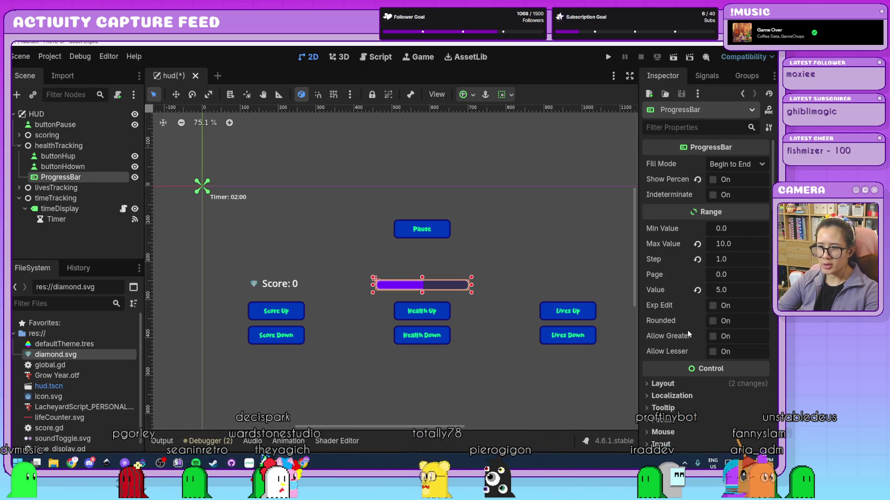
scroll(485, 268, up, 2)
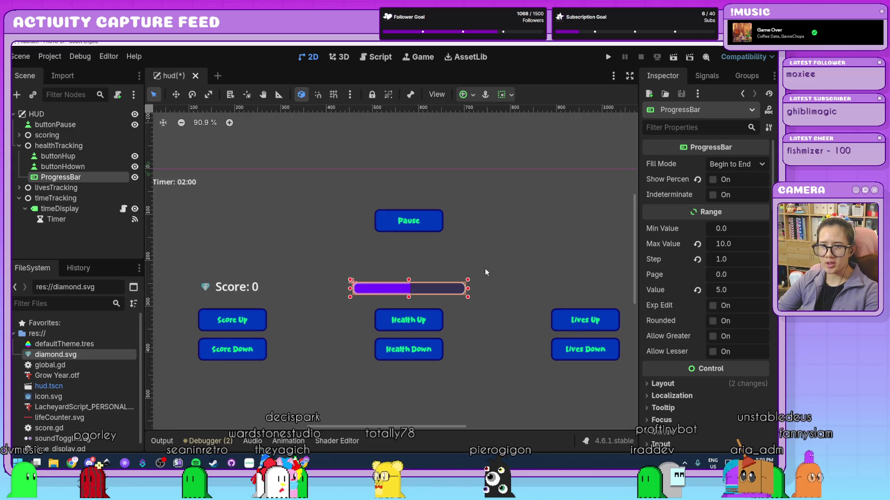
Step: Rename the ProgressBar node to healthbar and attach a new healthbar.gd script extending ProgressBar
double_click(67, 177)
text(healthbar)
key(Return)
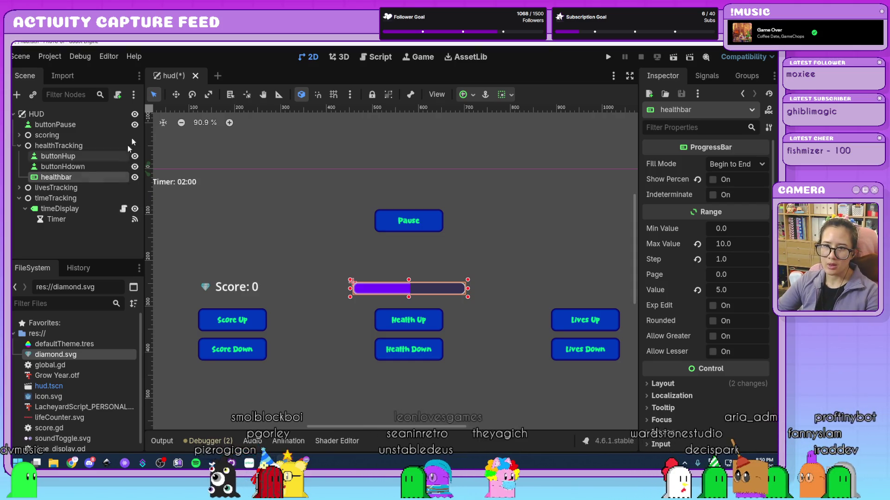
click(119, 98)
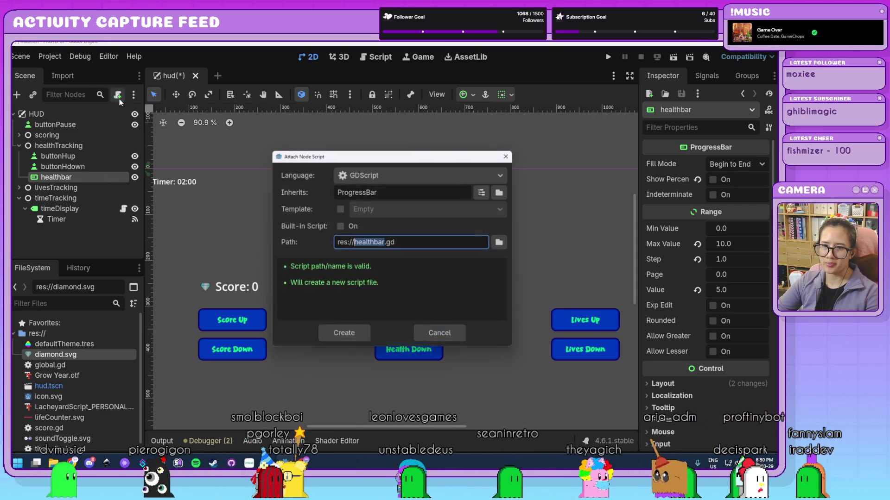
click(333, 336)
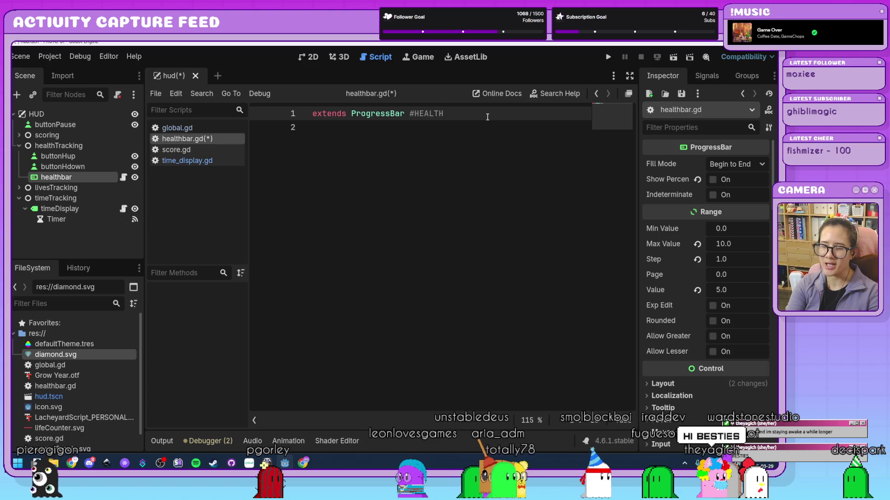
Step: Add a _process(delta) function with 'value = Global.health' to healthbar.gd and save it
key(Return)
key(Return)
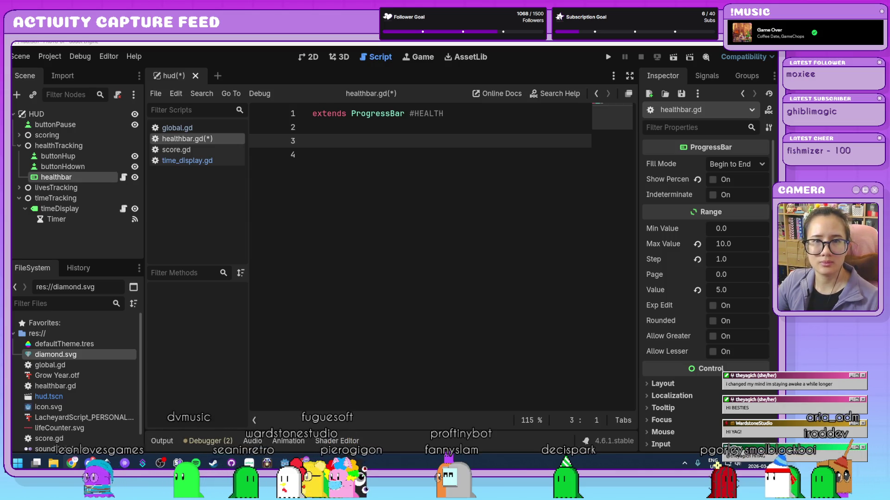
key(Down)
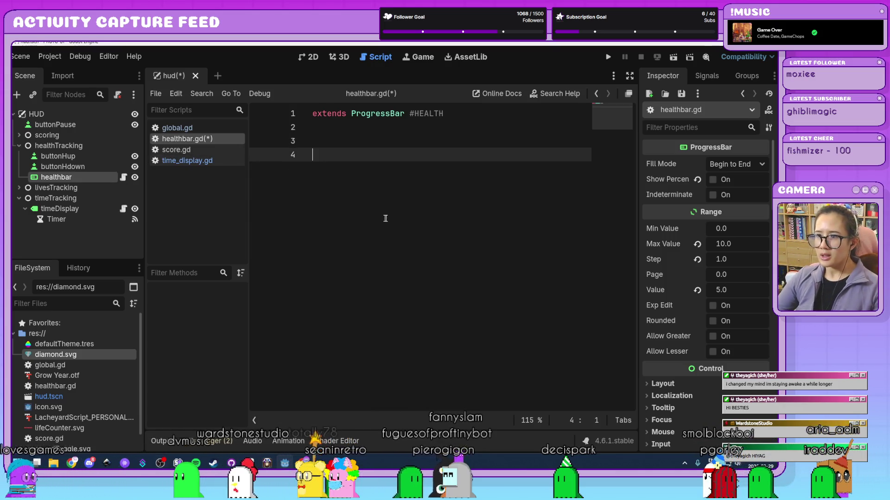
key(Up)
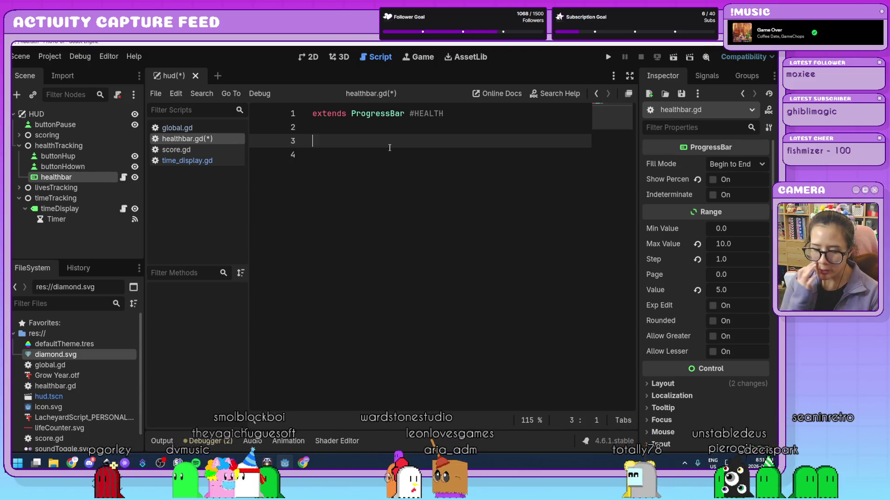
text(fun)
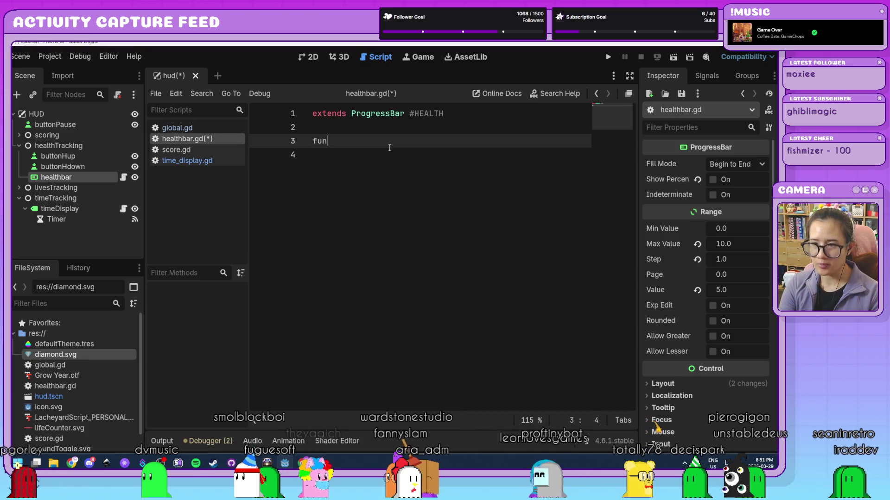
text(c _process)
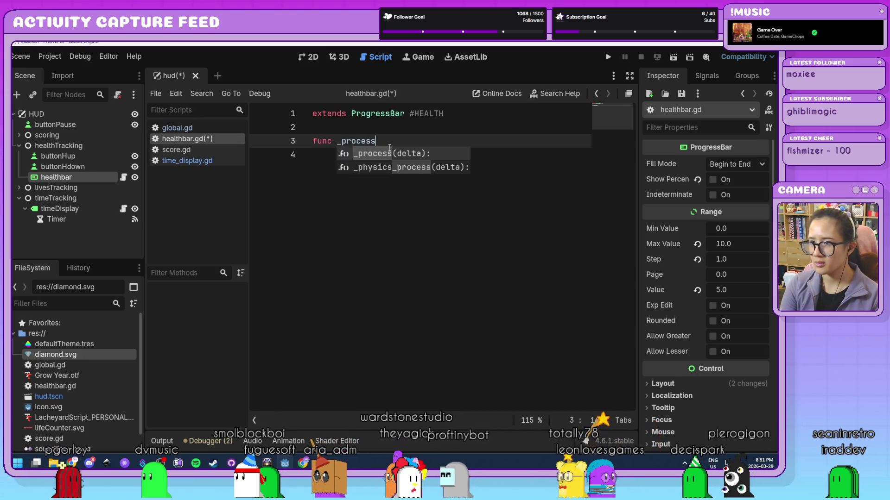
key(Return)
key(Return)
text(value)
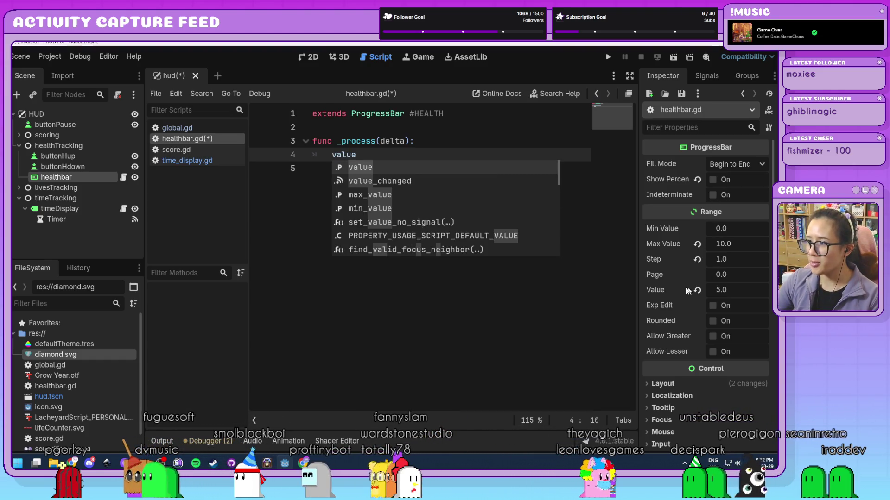
click(395, 154)
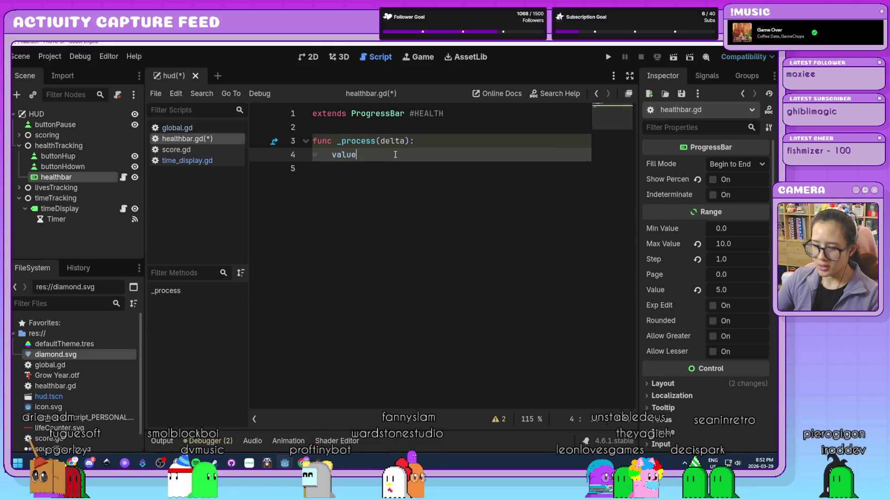
text( = Globa)
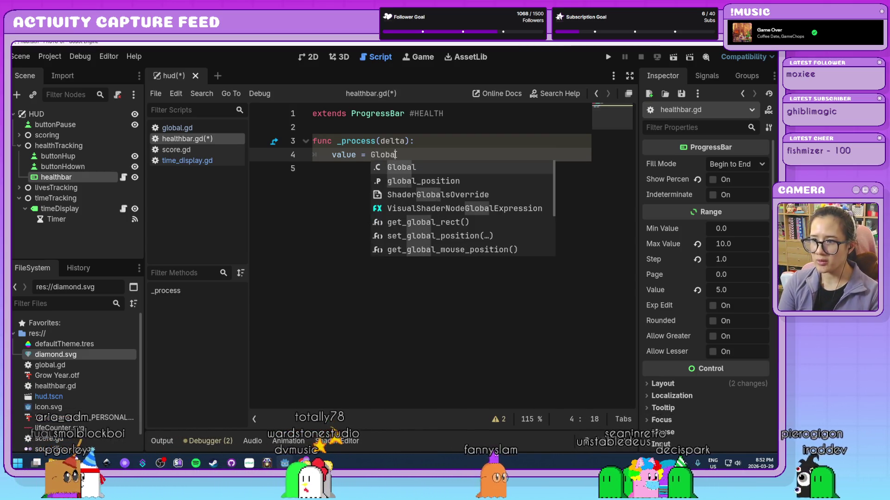
text(l.h)
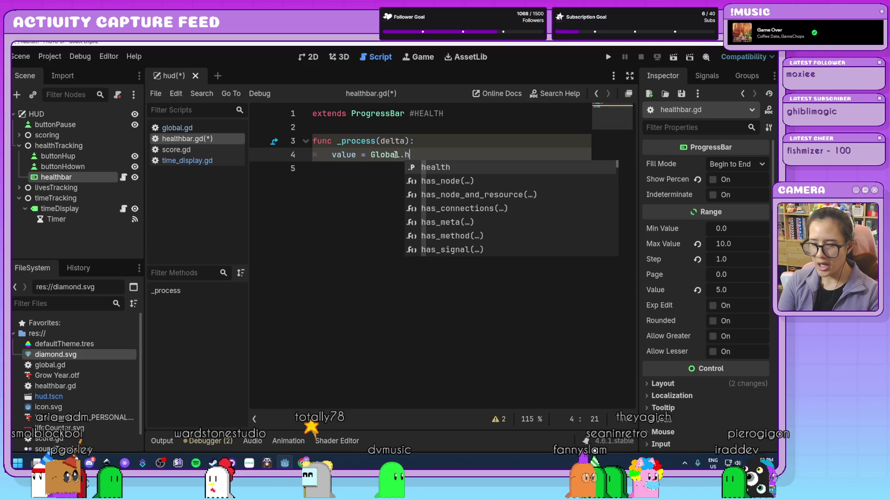
key(Return)
click(509, 177)
key(ctrl+s)
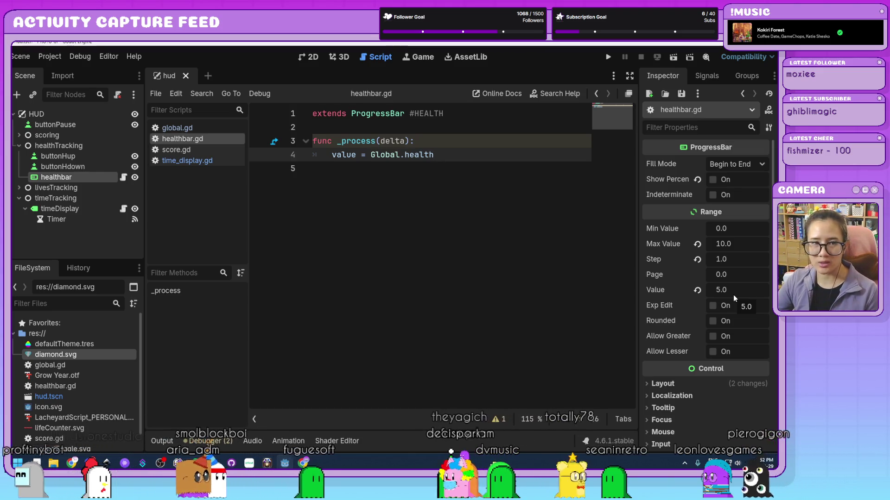
Step: Run the game to see the half-filled health bar, close it, and return to the HUD's 2D view
click(608, 57)
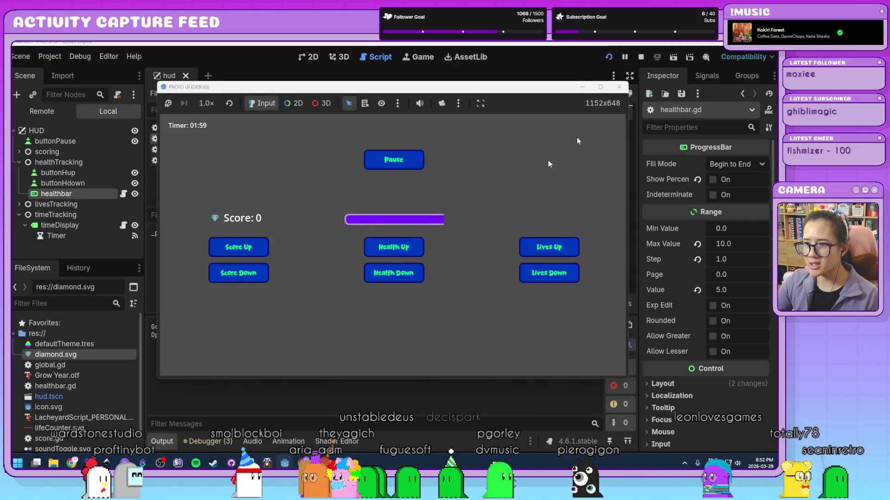
click(619, 88)
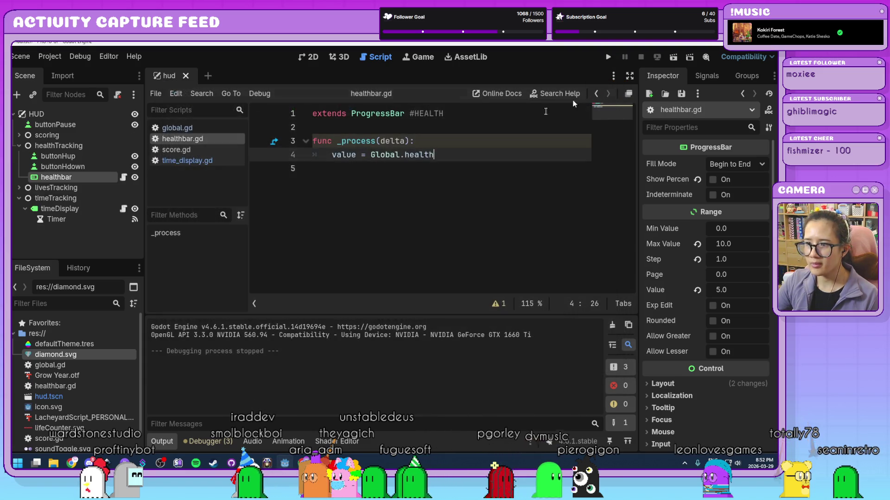
click(306, 60)
scroll(734, 281, down, 15)
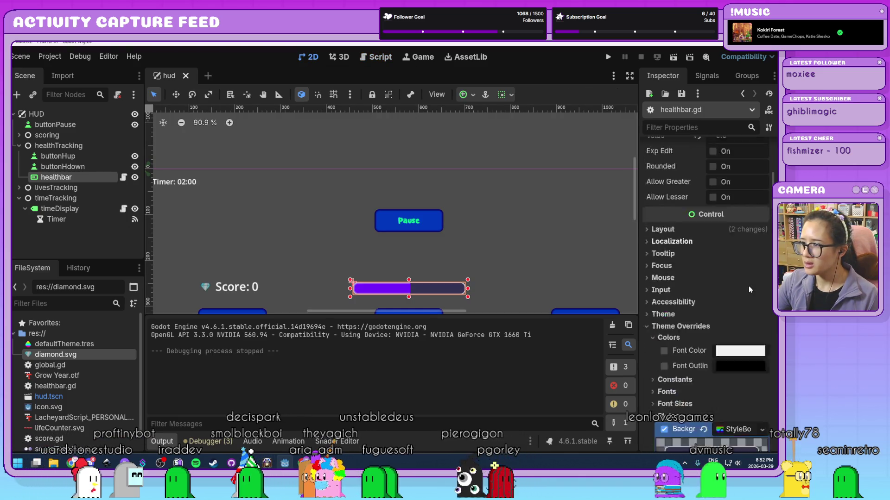
scroll(729, 268, up, 3)
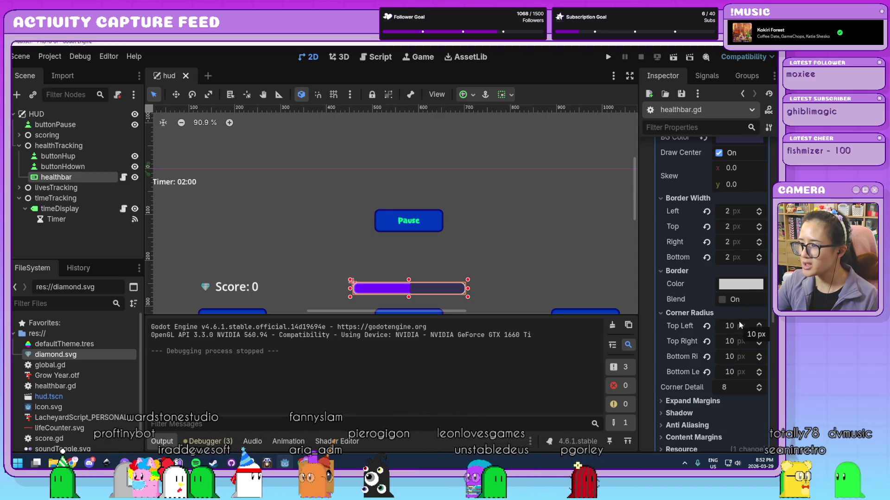
Step: Give the fill a 5 px right border and 10 px top-right and bottom-right corners
scroll(740, 326, down, 10)
click(740, 317)
text(5)
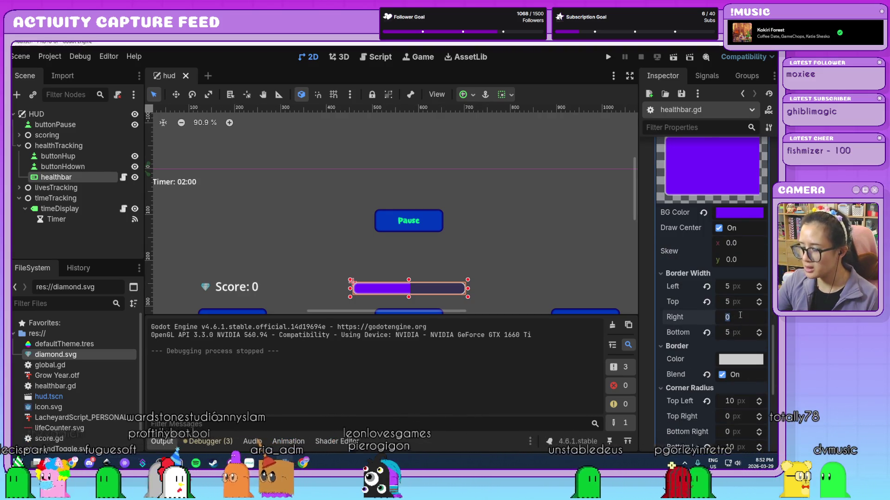
click(737, 417)
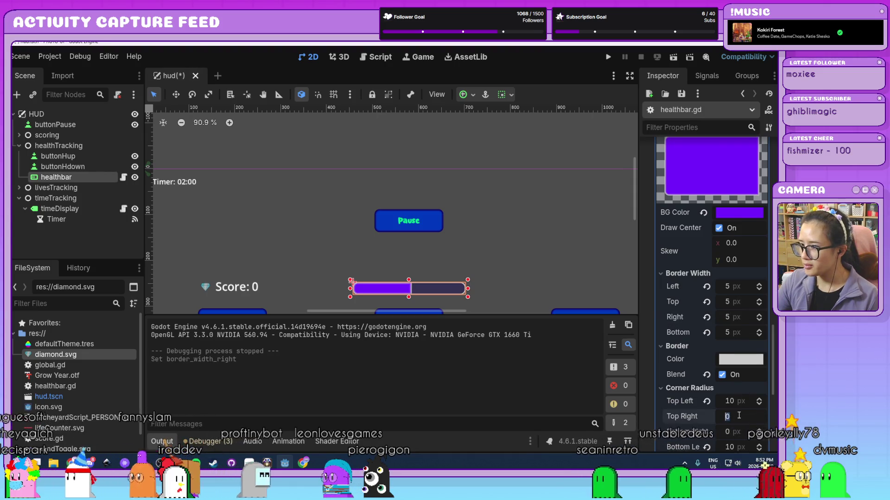
scroll(743, 408, down, 2)
text(10)
key(Tab)
text(10)
key(Tab)
text(10)
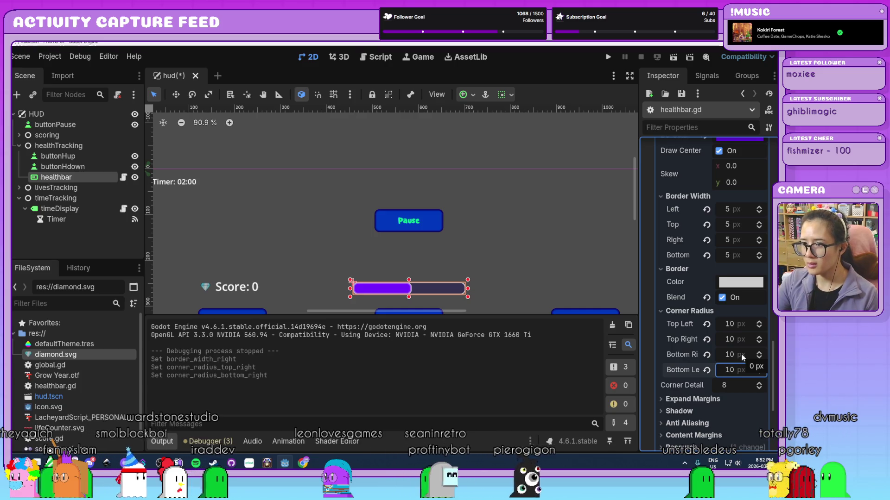
click(566, 246)
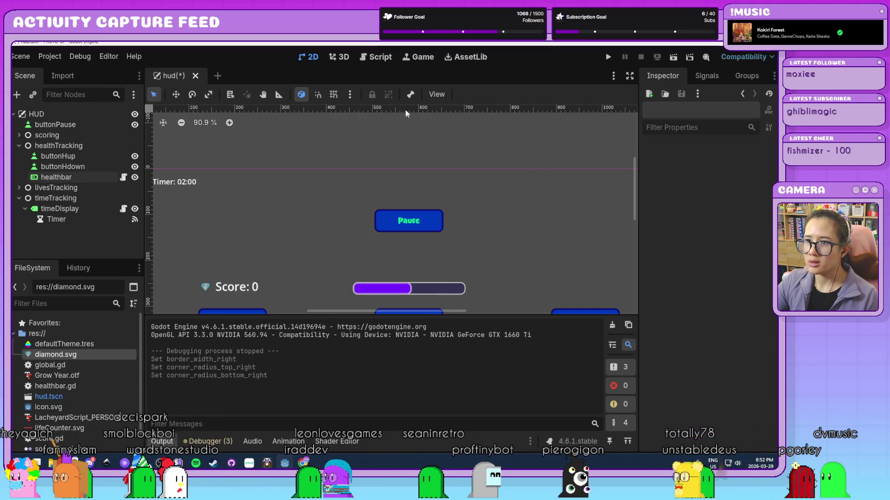
Step: Run the game to check the bar, close it, and reopen healthbar.gd
click(609, 57)
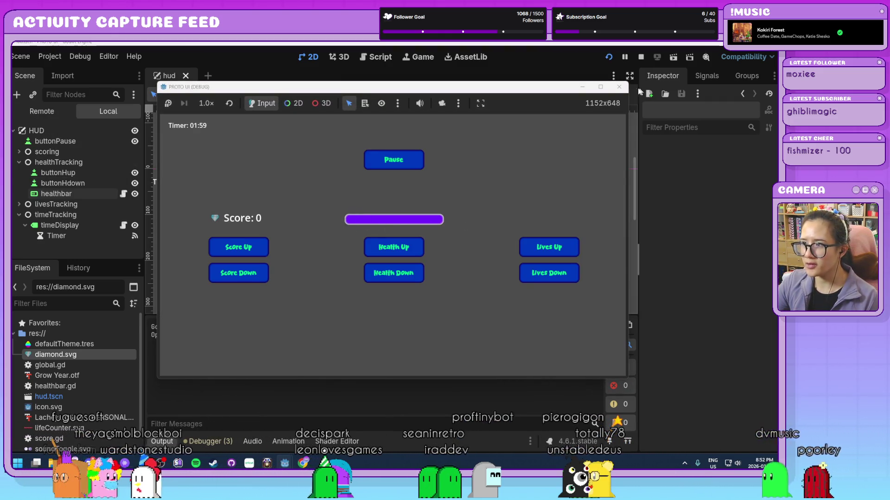
click(620, 86)
click(377, 56)
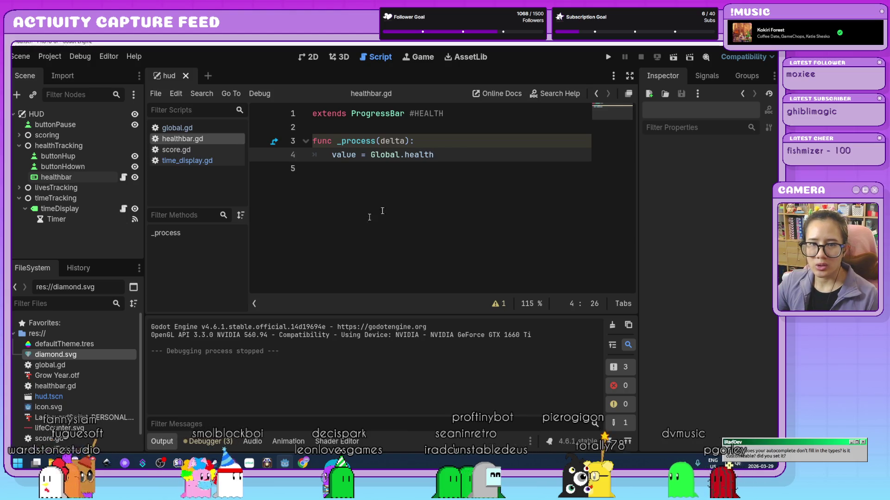
click(426, 198)
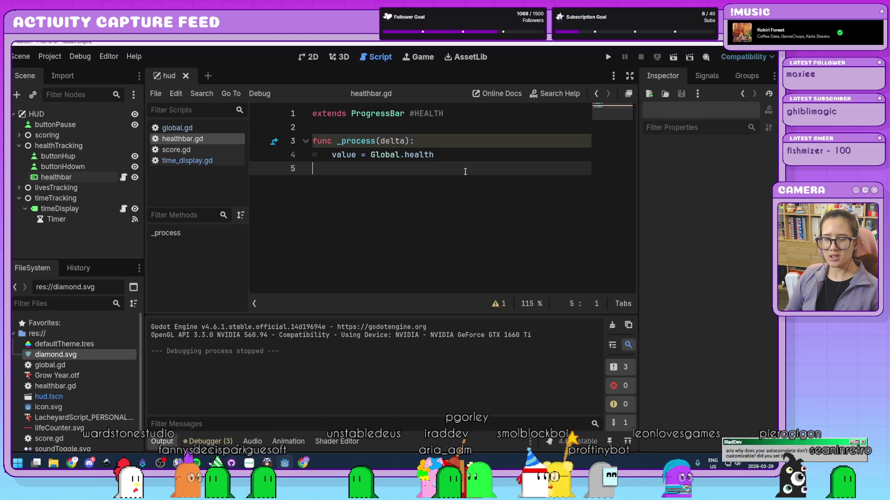
key(Return)
text(func)
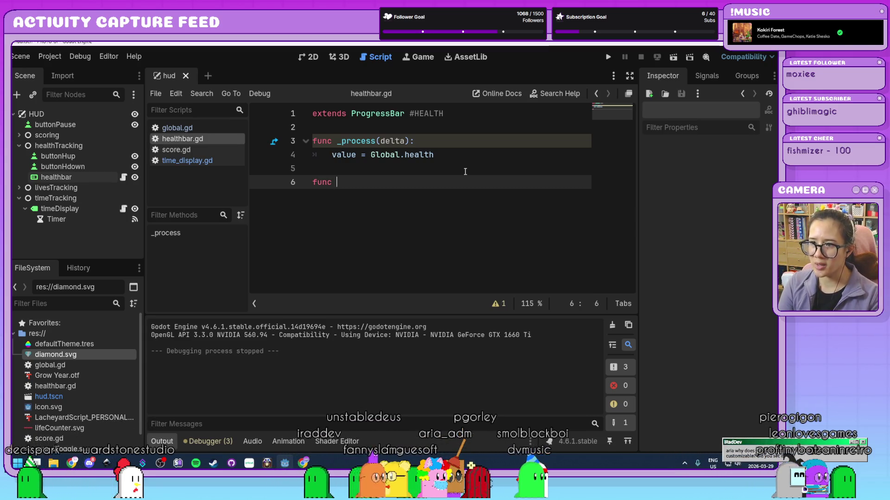
text(_ph)
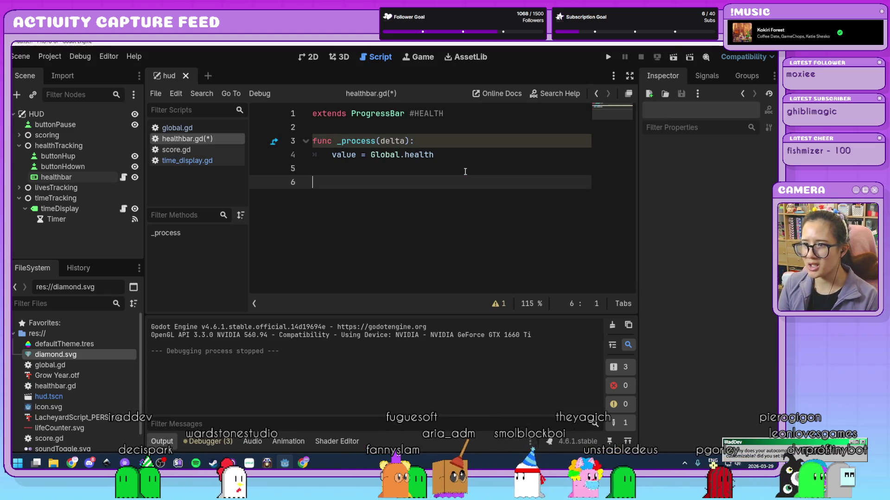
key(BackSpace)
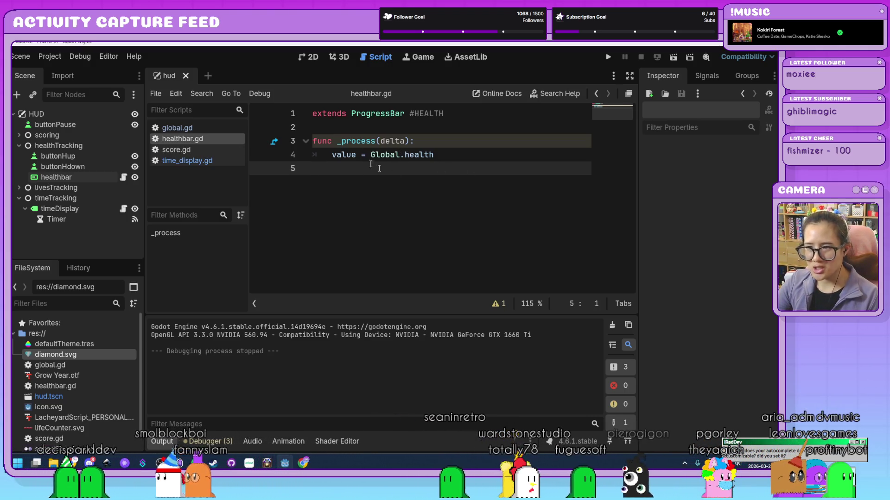
key(Up)
key(End)
key(BackSpace)
key(BackSpace)
key(BackSpace)
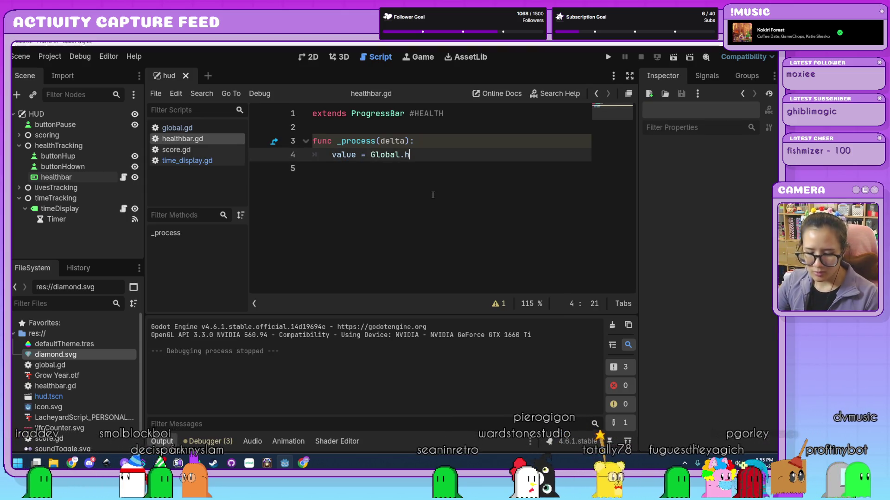
text(ealth)
key(Down)
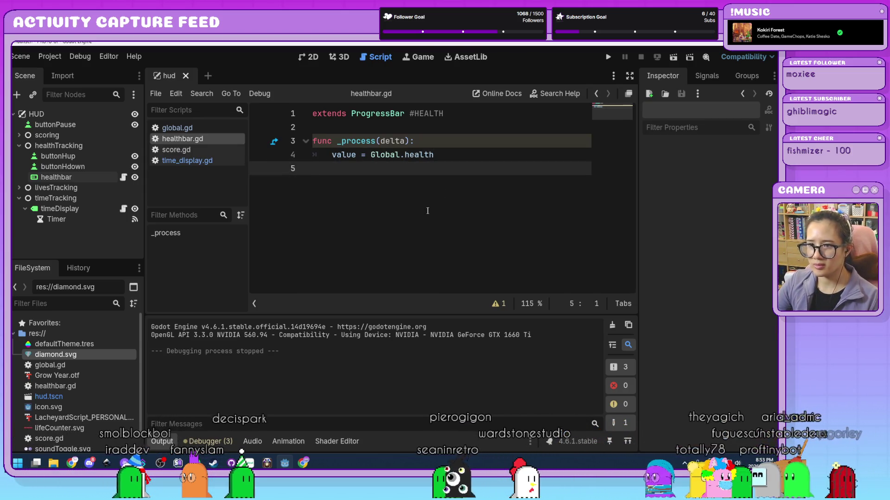
key(Return)
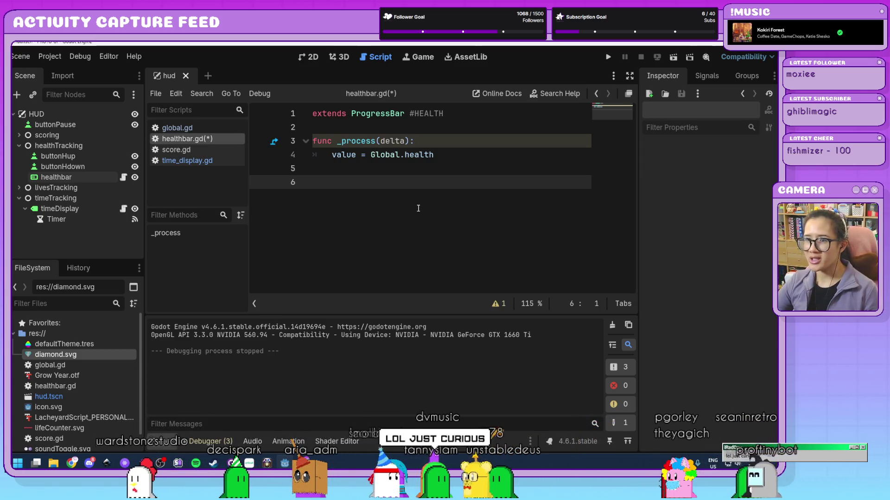
Step: Connect buttonHup's pressed() signal to the healthbar node, generating _on_button_hup_pressed
click(101, 158)
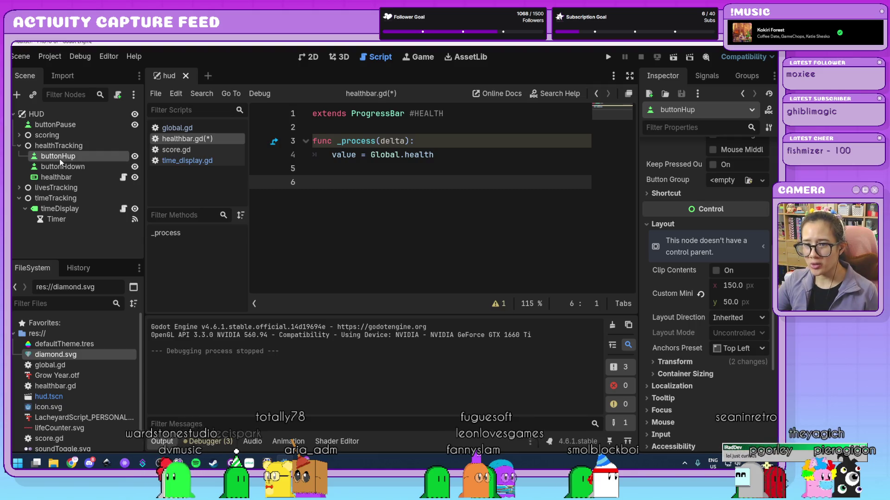
click(700, 76)
double_click(696, 145)
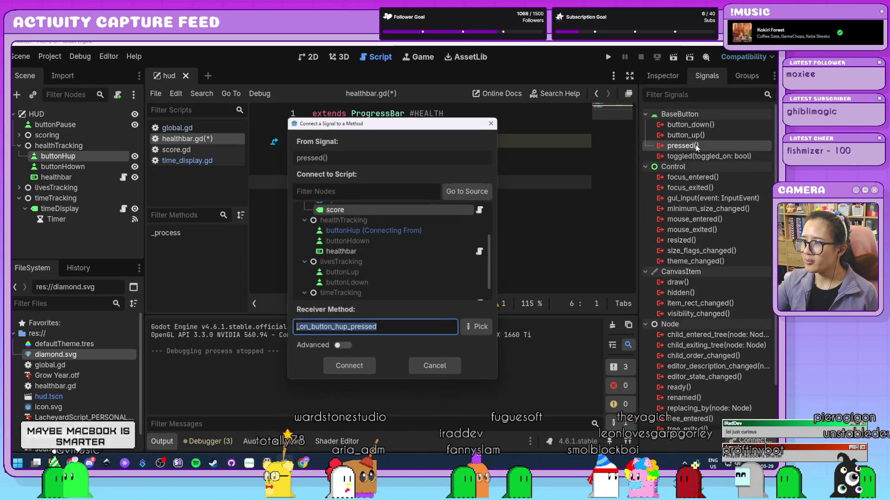
click(394, 252)
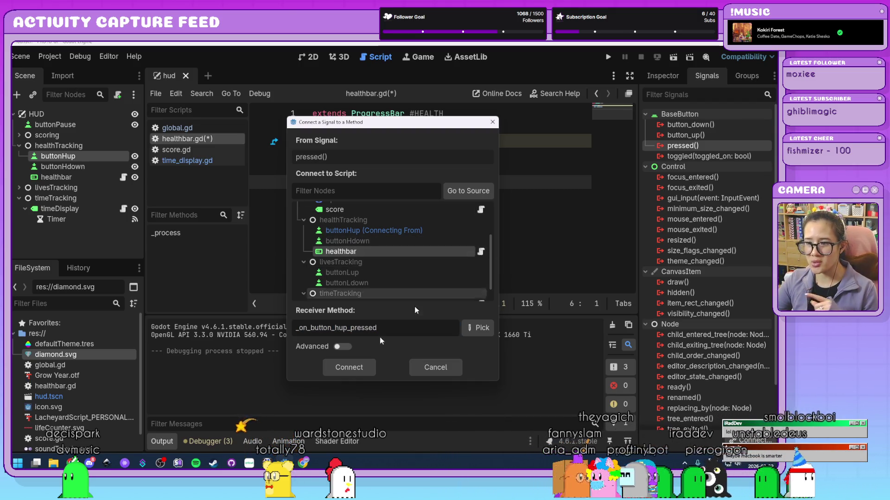
key(Return)
drag(522, 226, 334, 227)
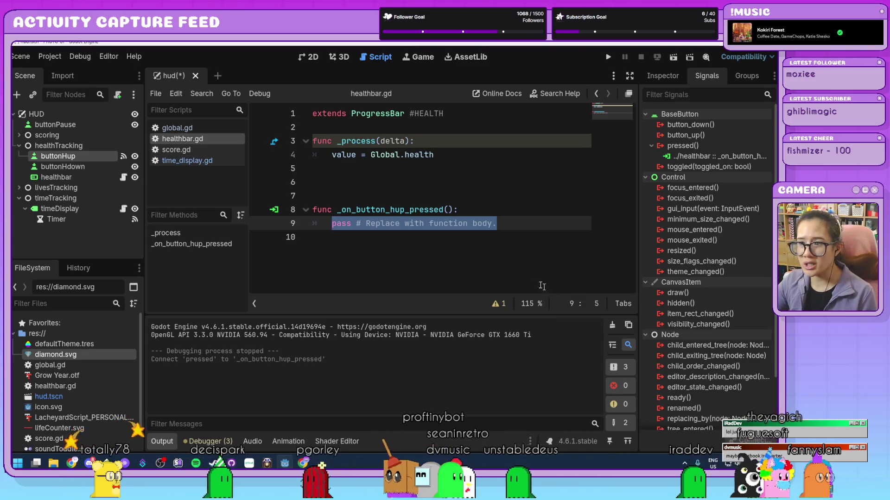
Step: Replace pass with 'if Global.health < Global.MAXHEALTH:' and an indented 'Global.health += 1'
click(407, 192)
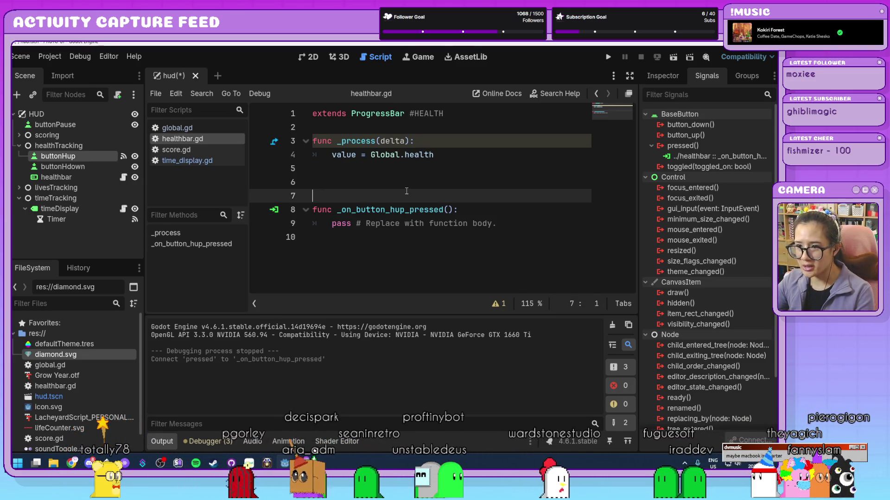
key(BackSpace)
drag(496, 209, 350, 208)
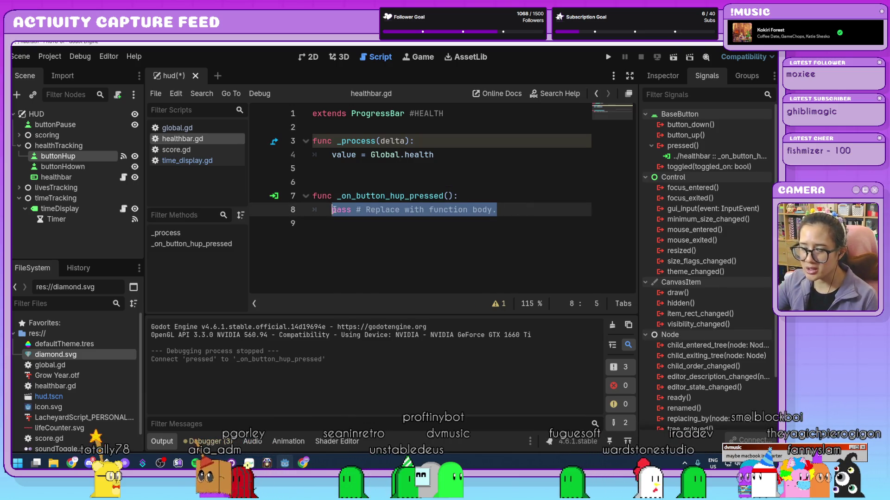
text(if Global)
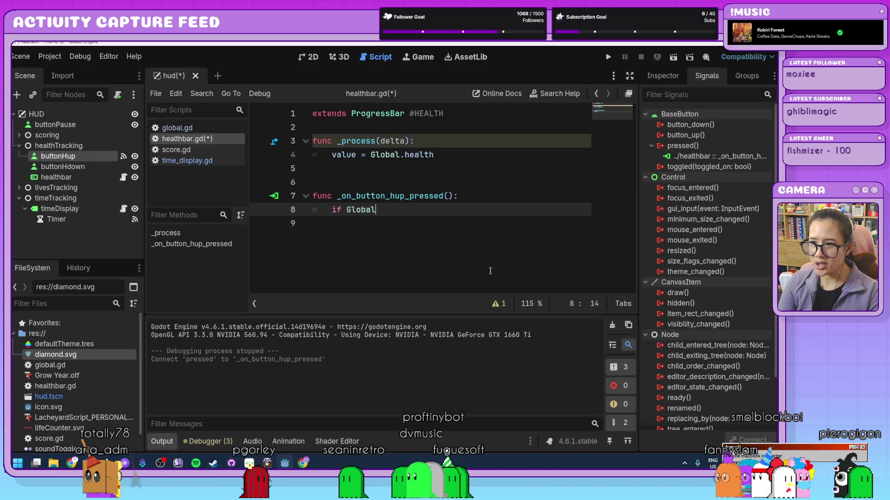
text(.health )
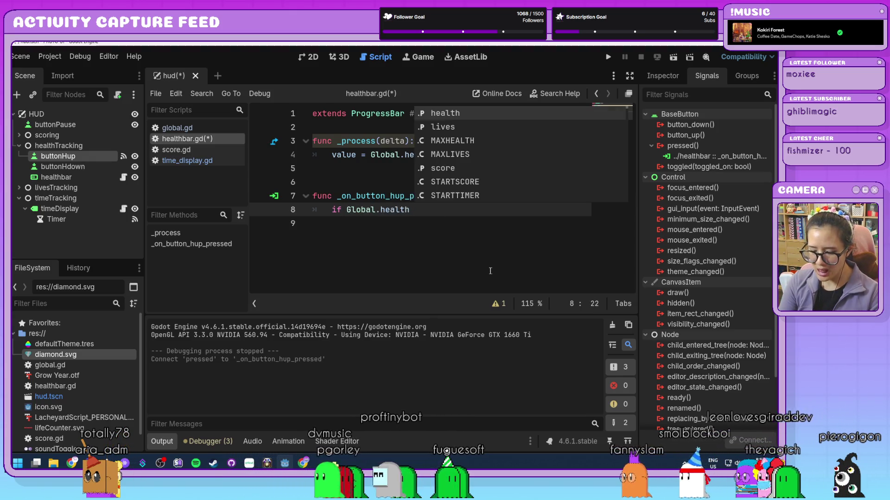
text(< )
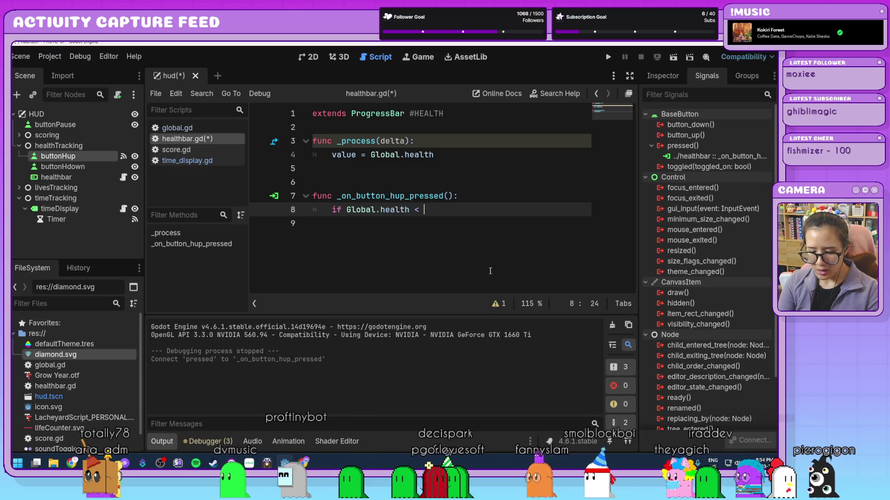
text(Global.M)
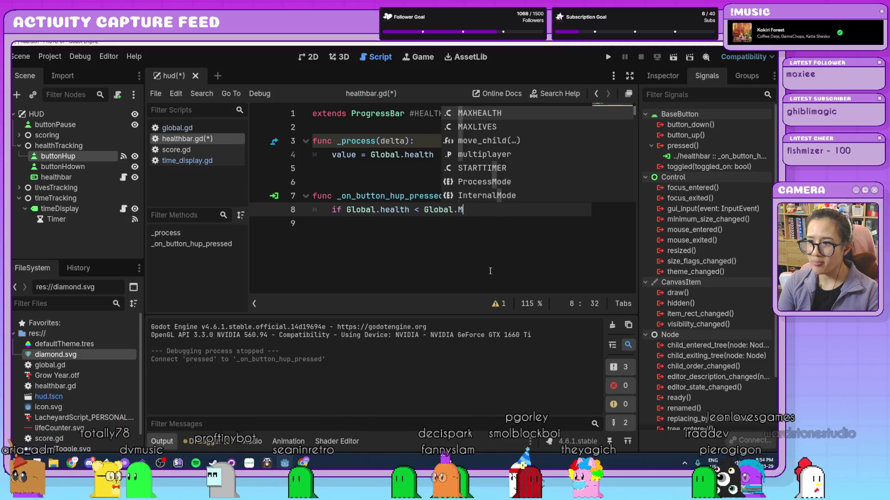
text(A)
key(Return)
text(:)
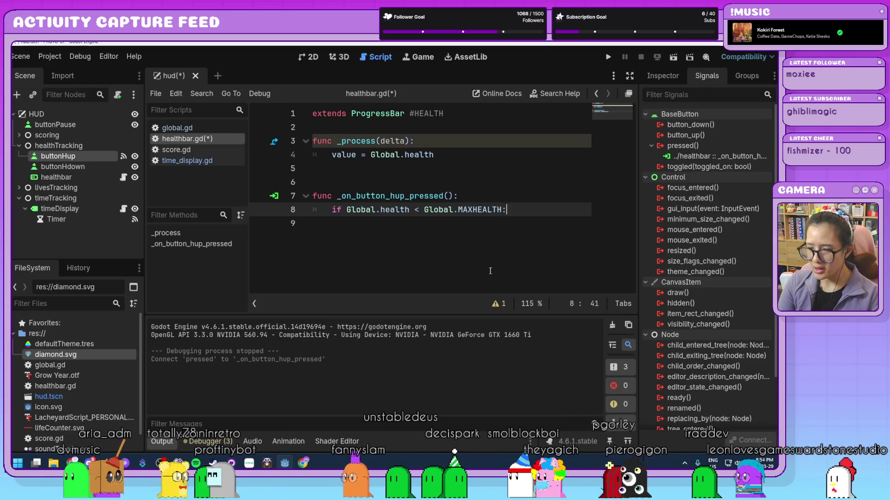
key(Return)
text(Global)
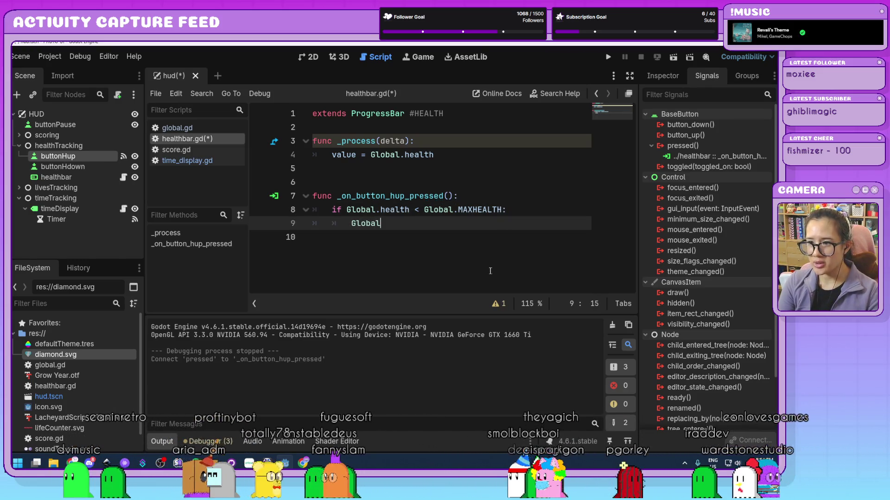
text( += 1)
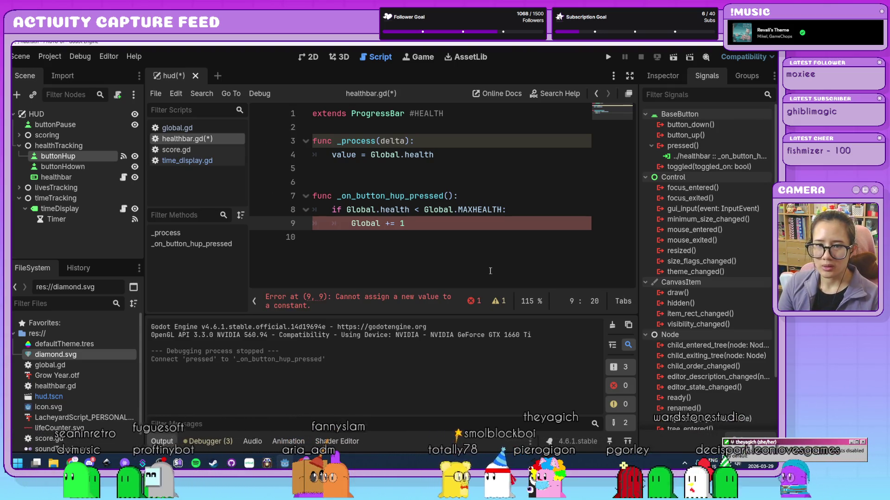
key(BackSpace)
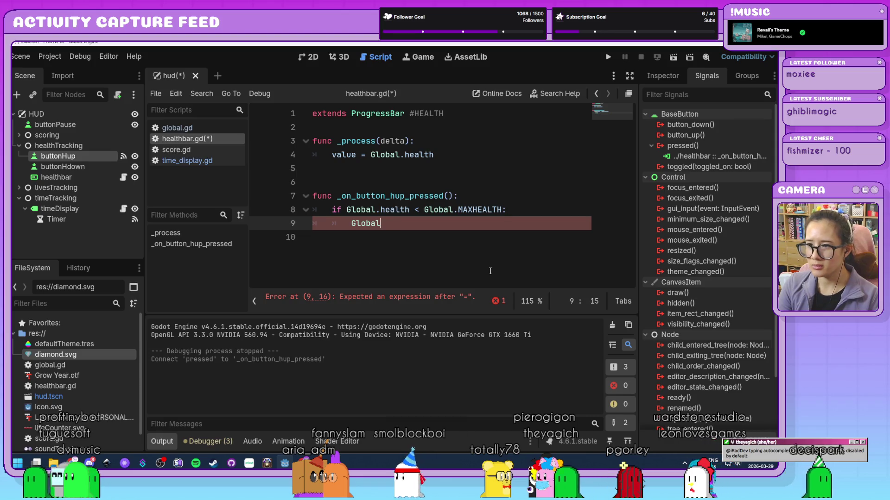
text(.health _)
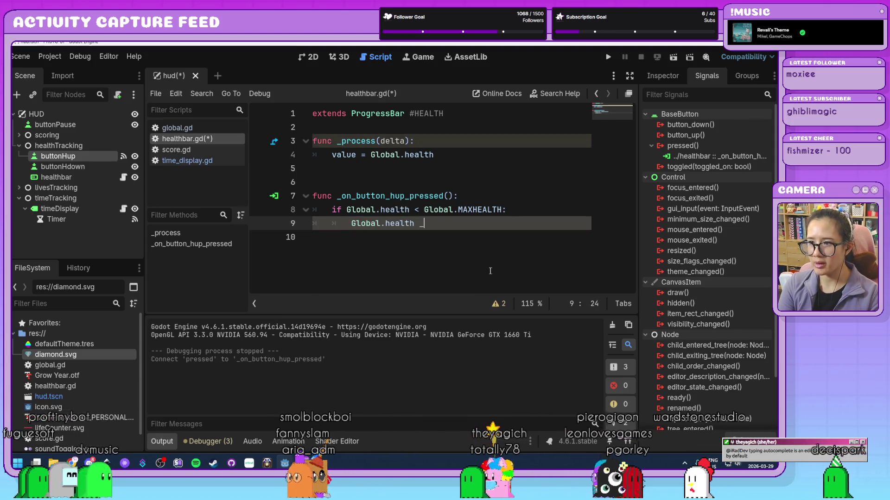
key(BackSpace)
text(+= 1)
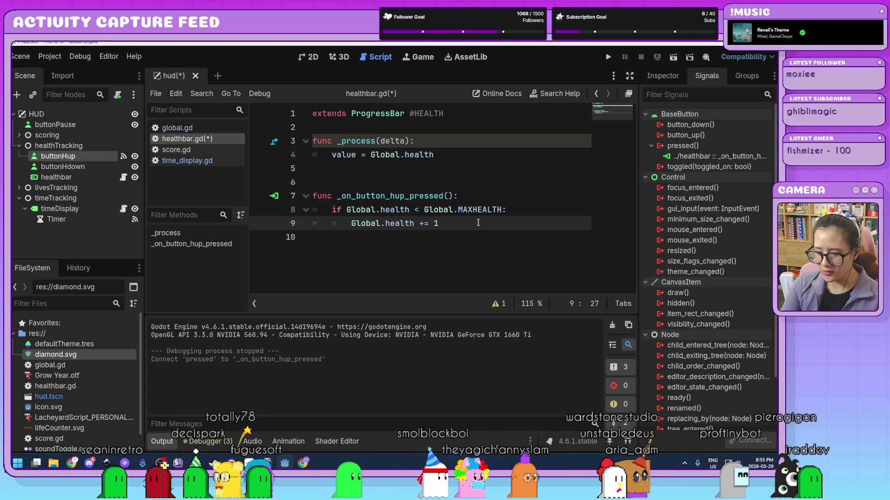
Step: Add 'else: Global.health = Global.MAXHEALTH' and delete the surplus blank line between functions
key(Return)
key(BackSpace)
text(else:)
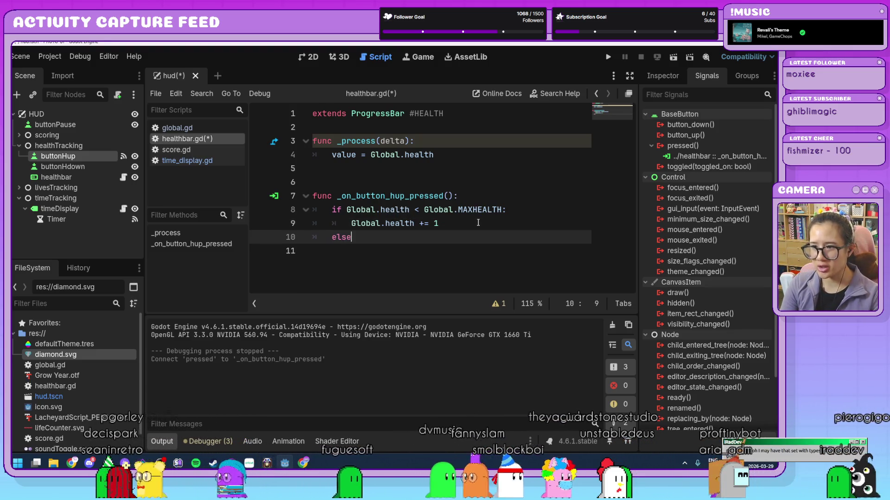
key(Return)
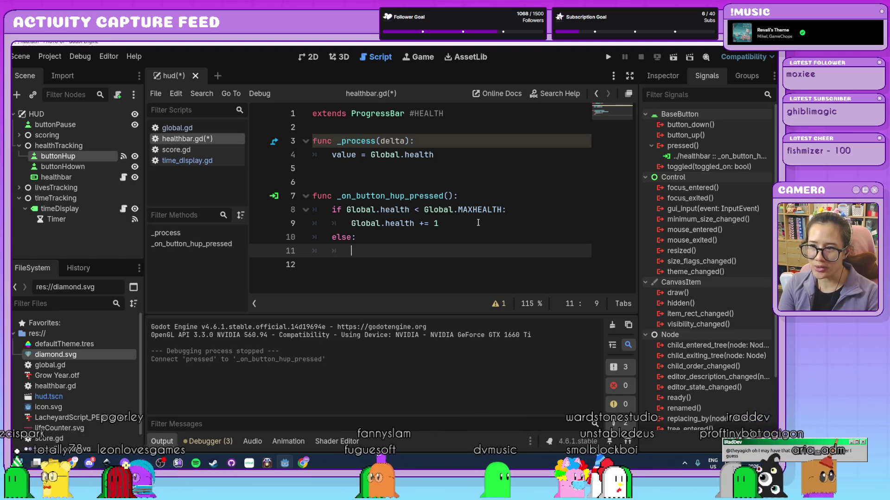
text(Global.)
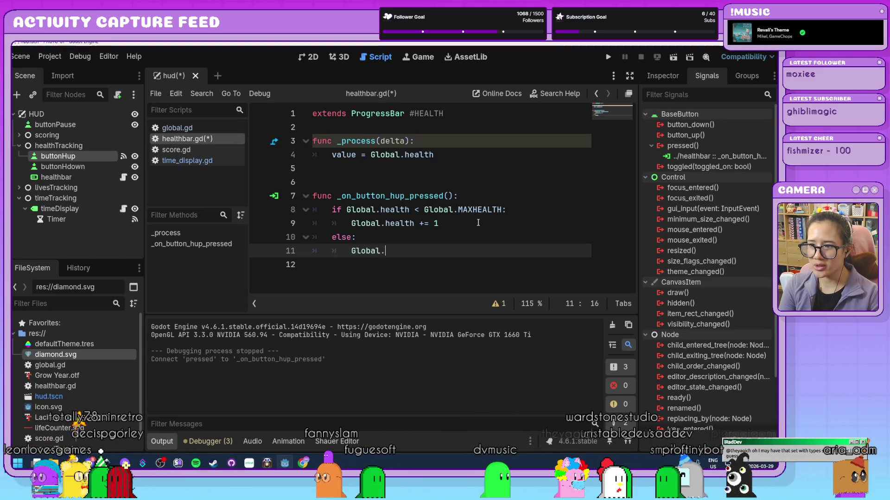
text(health = GLOBA)
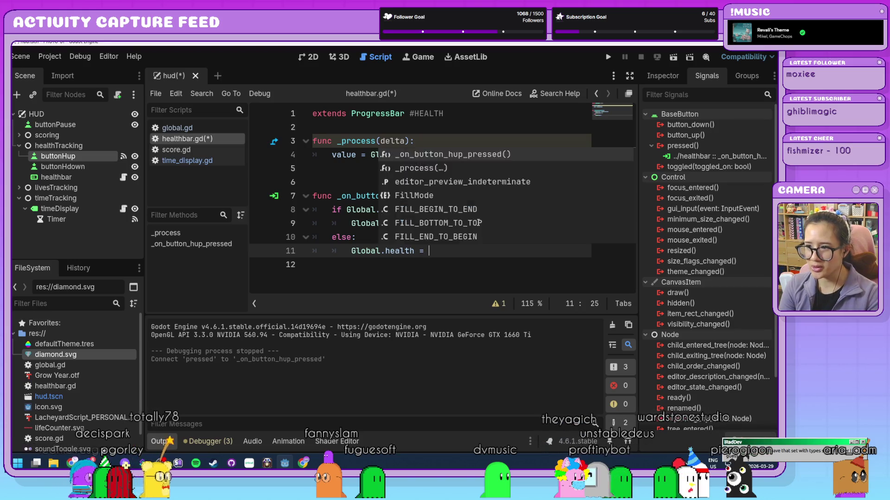
key(Return)
text(.)
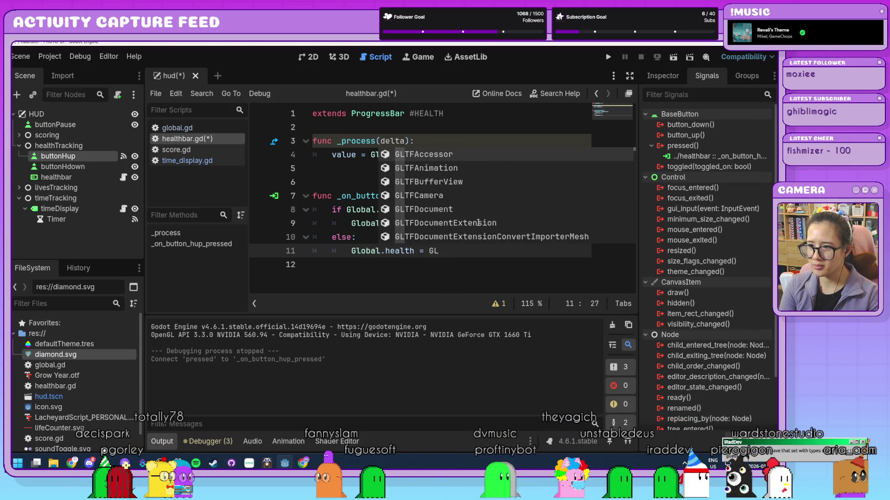
key(Escape)
text(MAX)
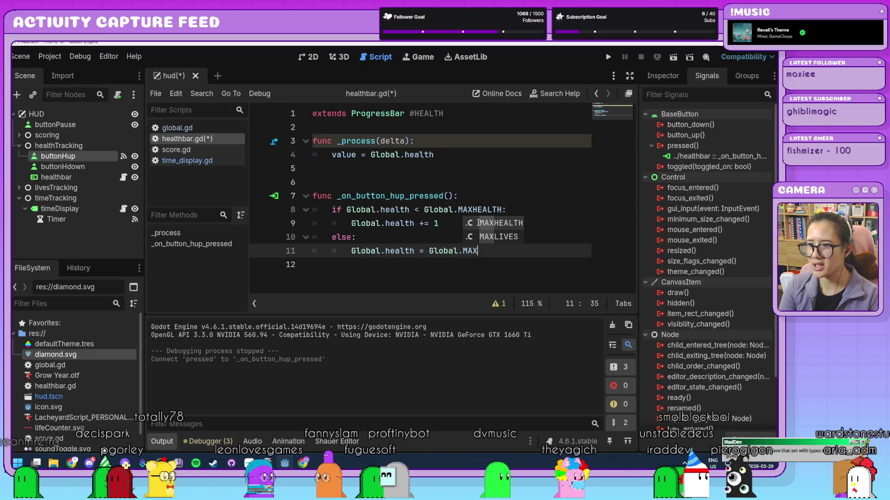
key(Return)
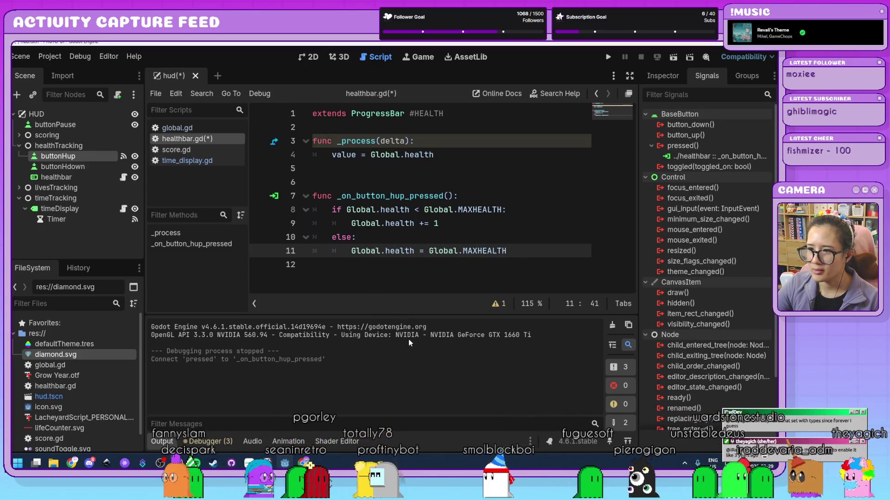
click(492, 182)
key(BackSpace)
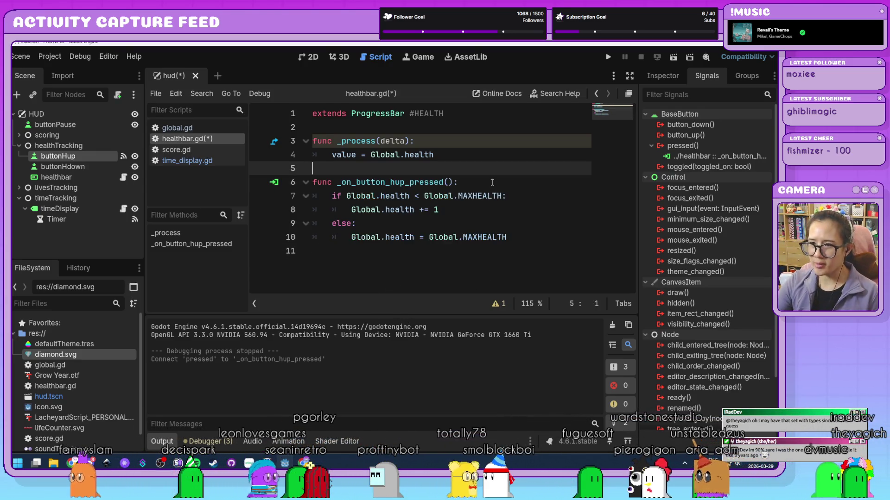